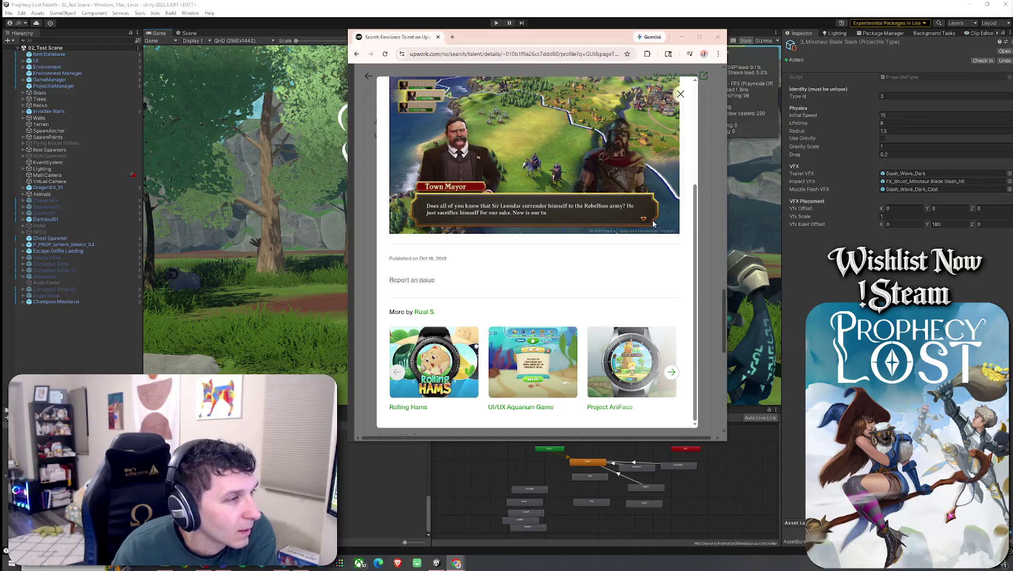
- Close the portfolio project preview, go to portfolio page 5, and minimize the browser
key(Escape)
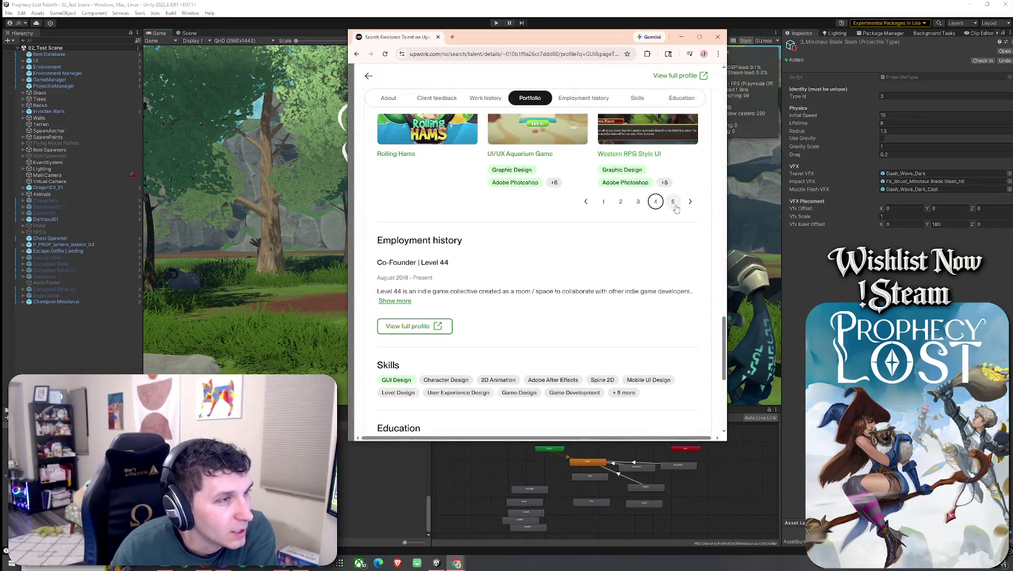
click(673, 202)
scroll(696, 249, up, 2)
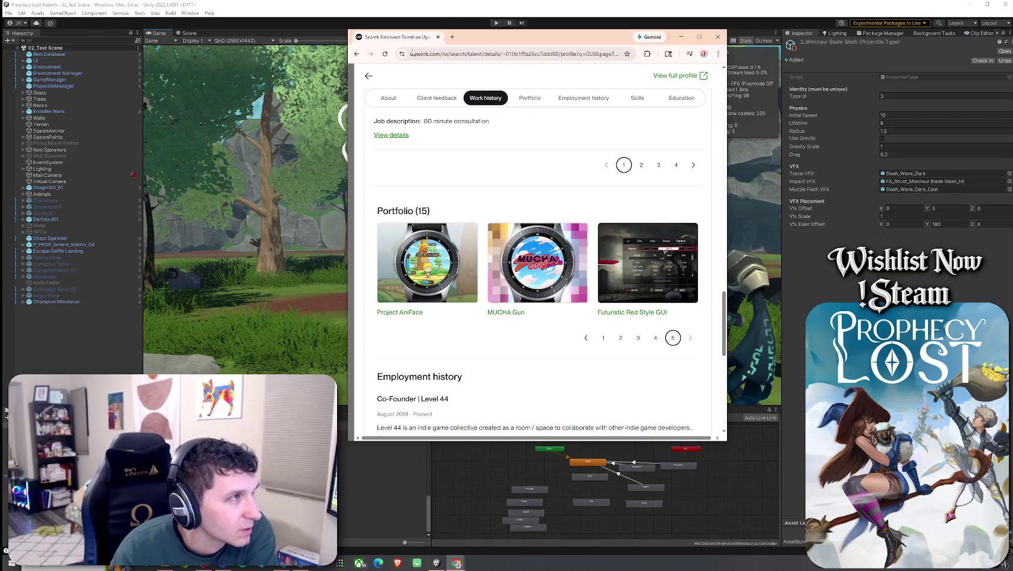
click(456, 563)
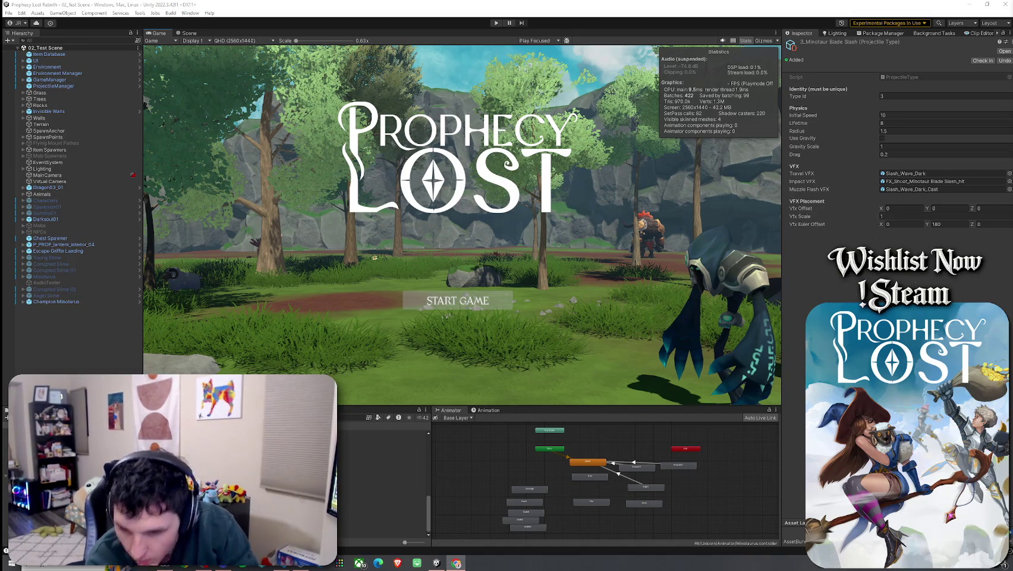
click(262, 18)
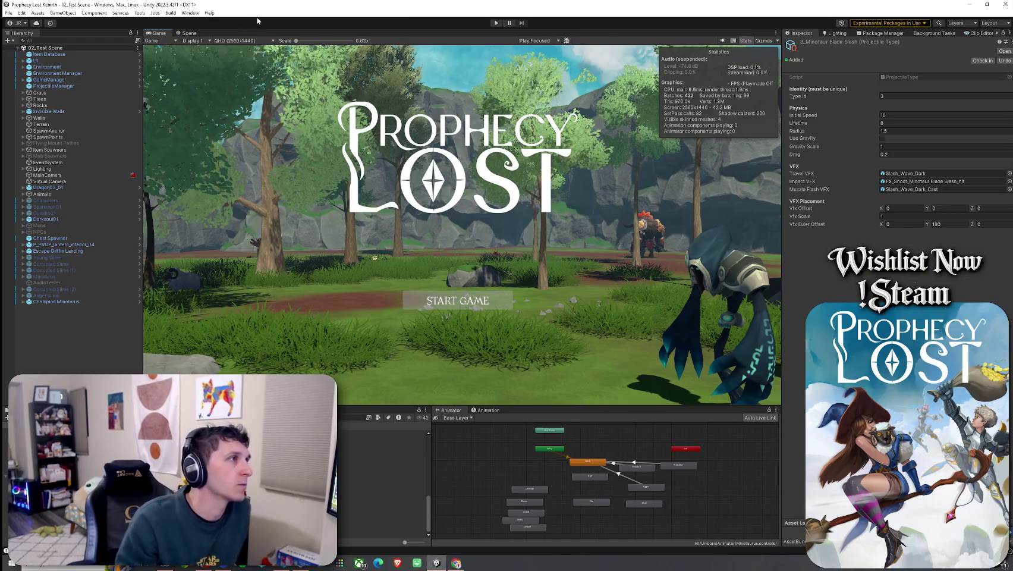
- Run the game to the title screen and review Minotaur Blade Slash (Slash_Wave_Dark VFX, speed 10)
click(9, 13)
click(24, 52)
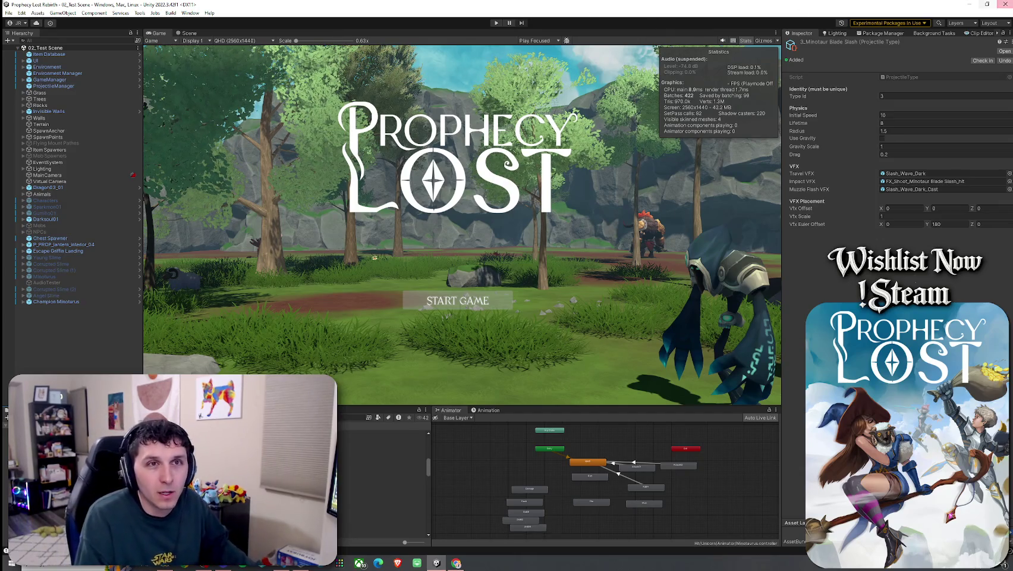
- In The Plan, add a ticked, indented 'Found 4' sub-task under the UI artist task
key(alt+Tab)
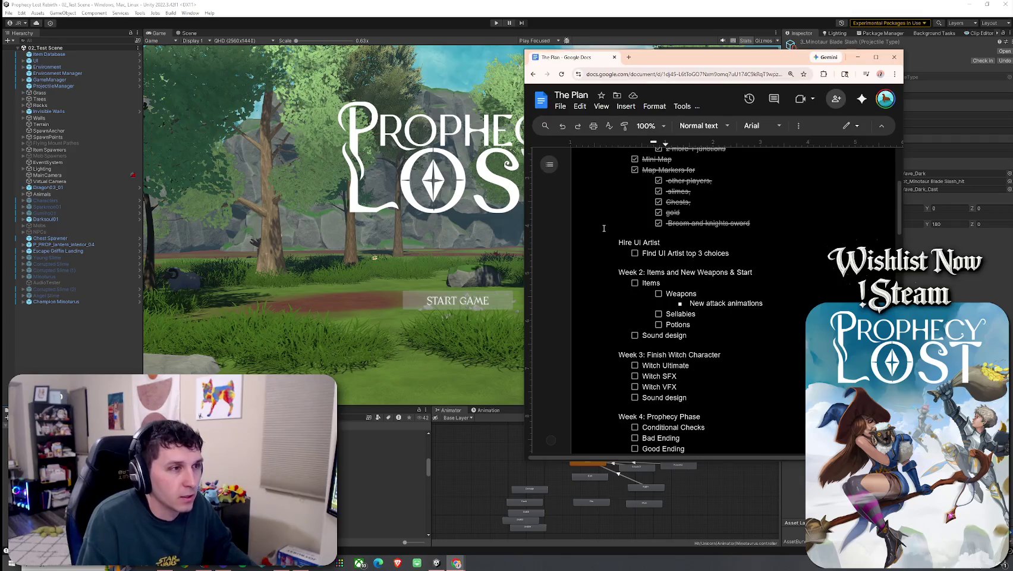
click(635, 253)
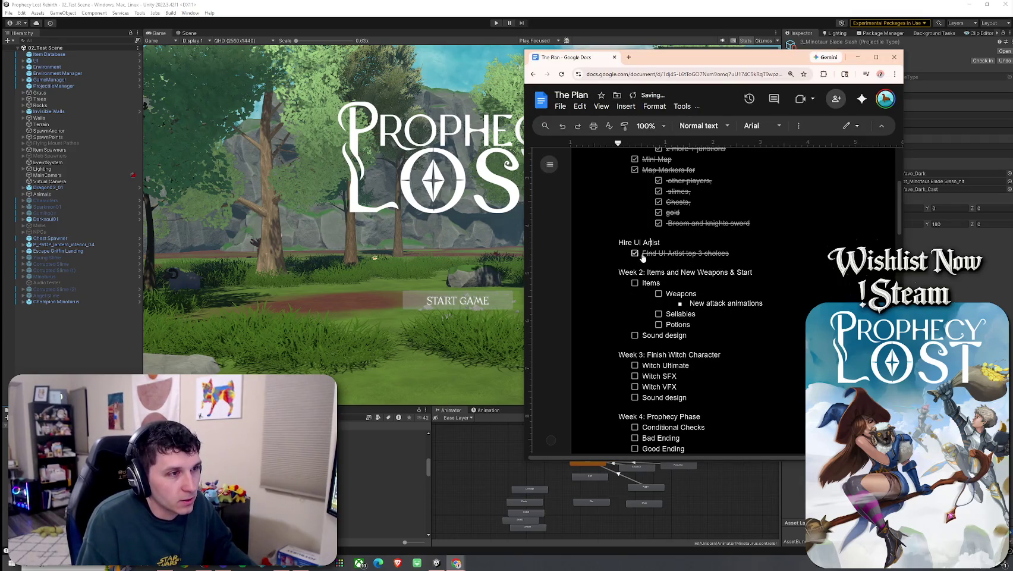
key(ctrl+z)
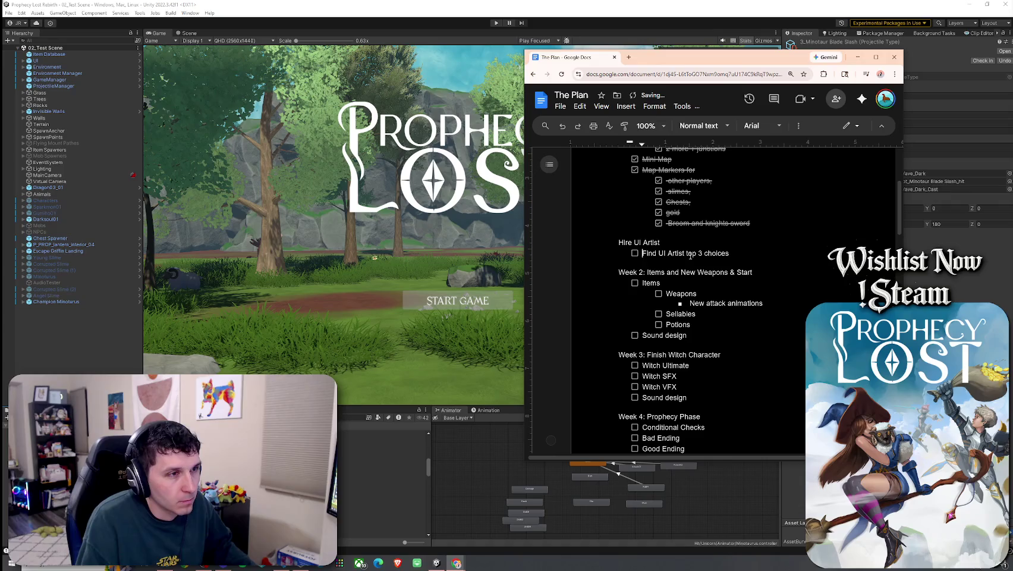
key(End)
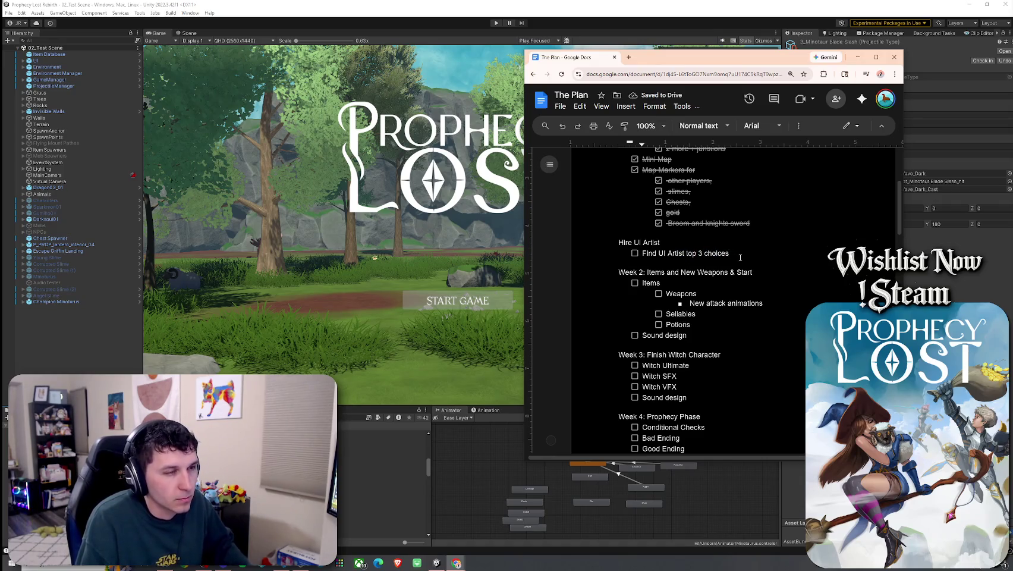
key(Return)
key(Tab)
text(fp)
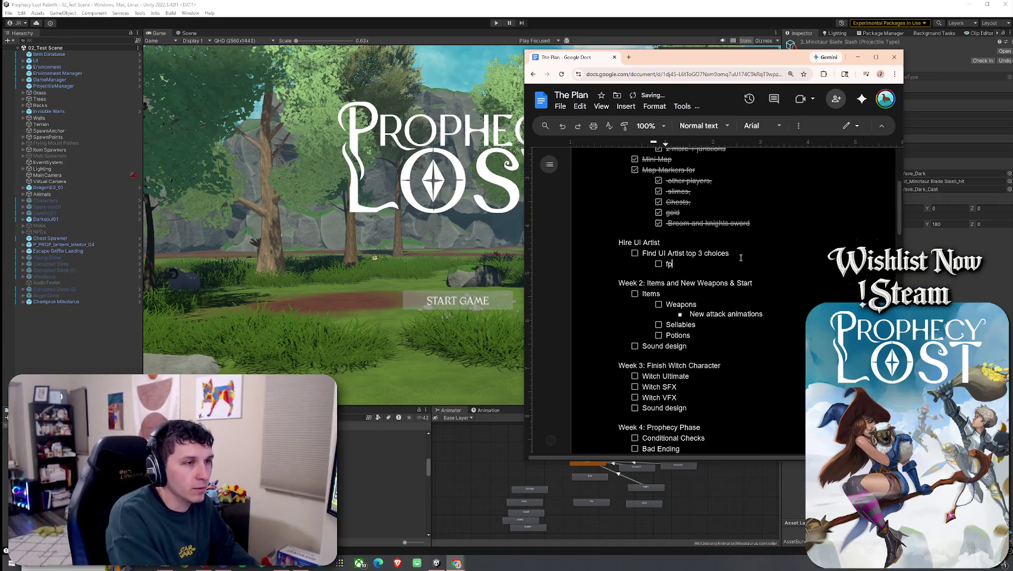
text(p)
key(BackSpace)
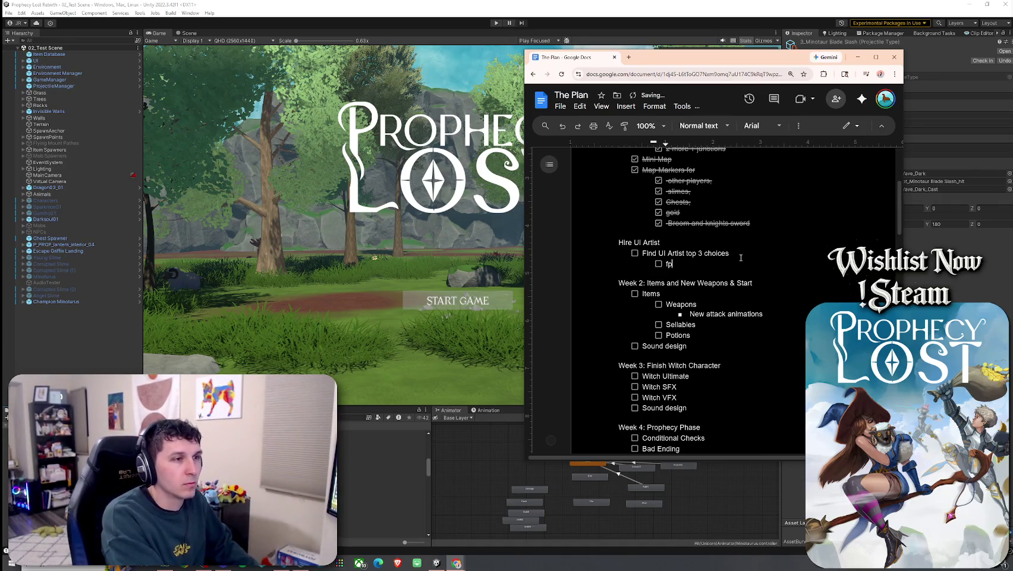
key(BackSpace)
text(ound 4)
click(658, 264)
- Add a ticked 'Post a job posting' task above it, then return to Unity
click(642, 253)
key(Return)
key(Up)
text(Post 3)
text(jo)
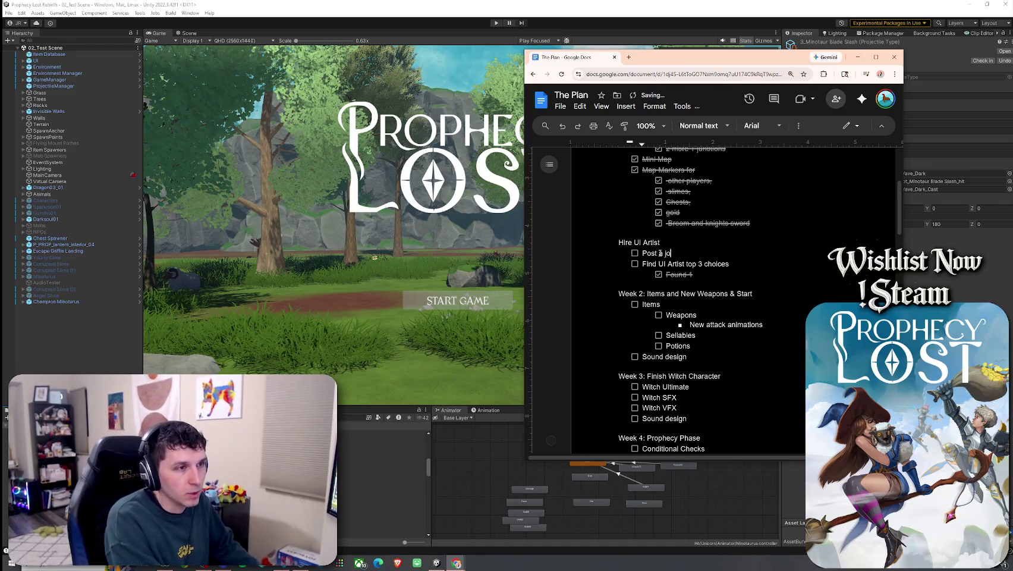
text(b posting)
key(ctrl+alt+Return)
click(599, 55)
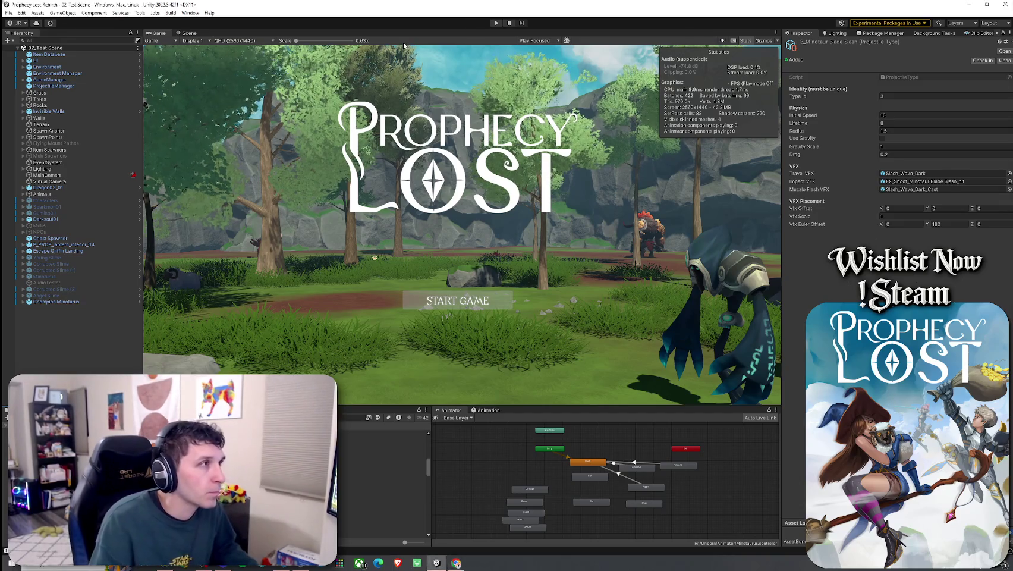
- Switch to the Scene view and save the current scene
click(8, 12)
click(238, 143)
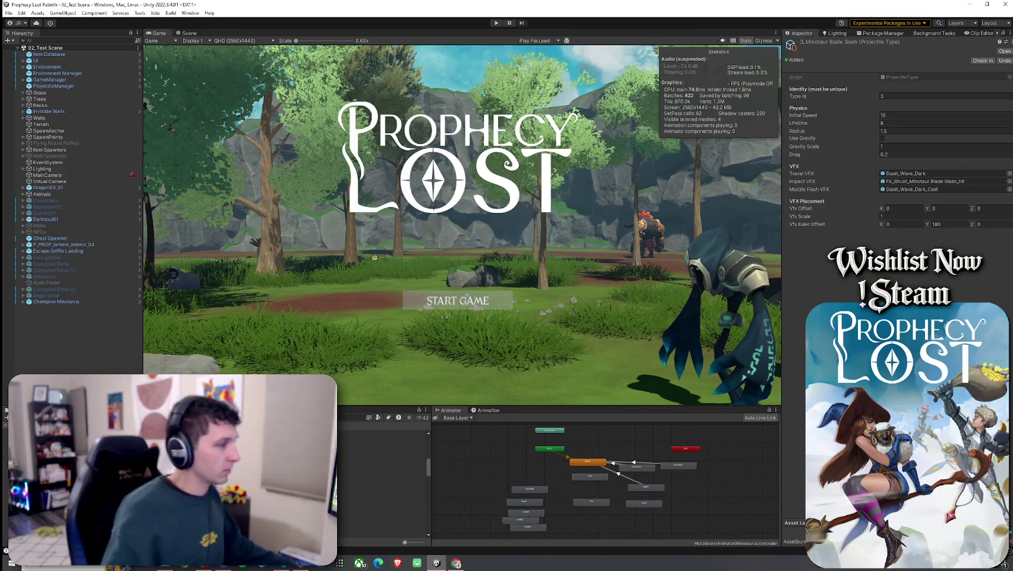
click(189, 32)
click(8, 13)
click(39, 54)
- Delete the Champion Minoturus from the scene and select the Item Database
click(56, 302)
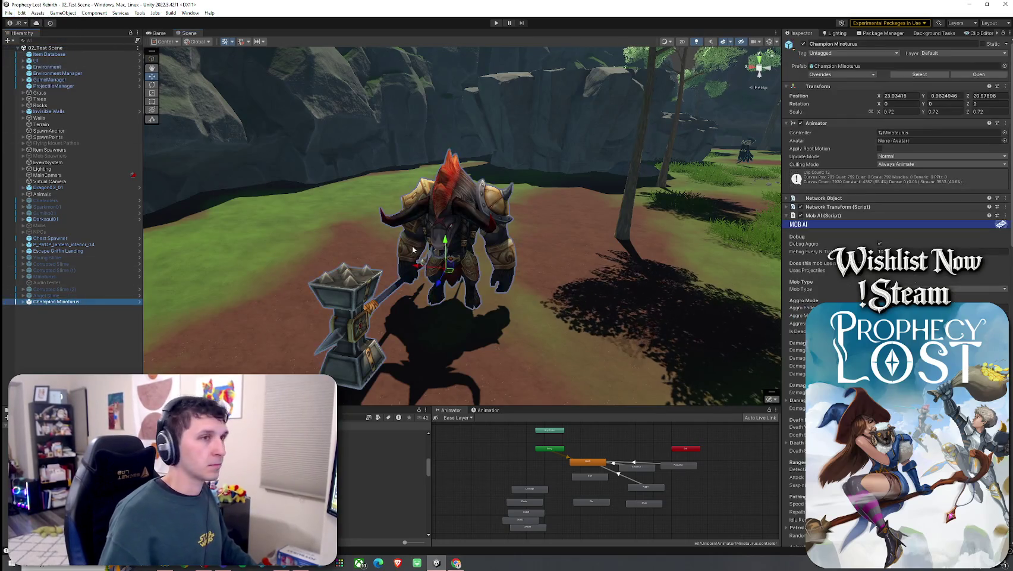
click(815, 74)
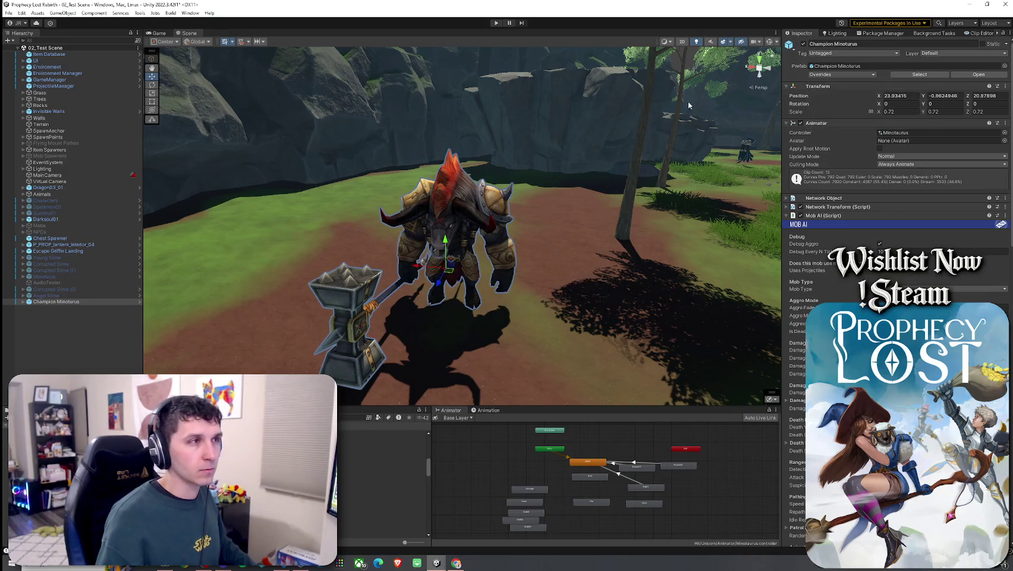
click(72, 302)
key(Delete)
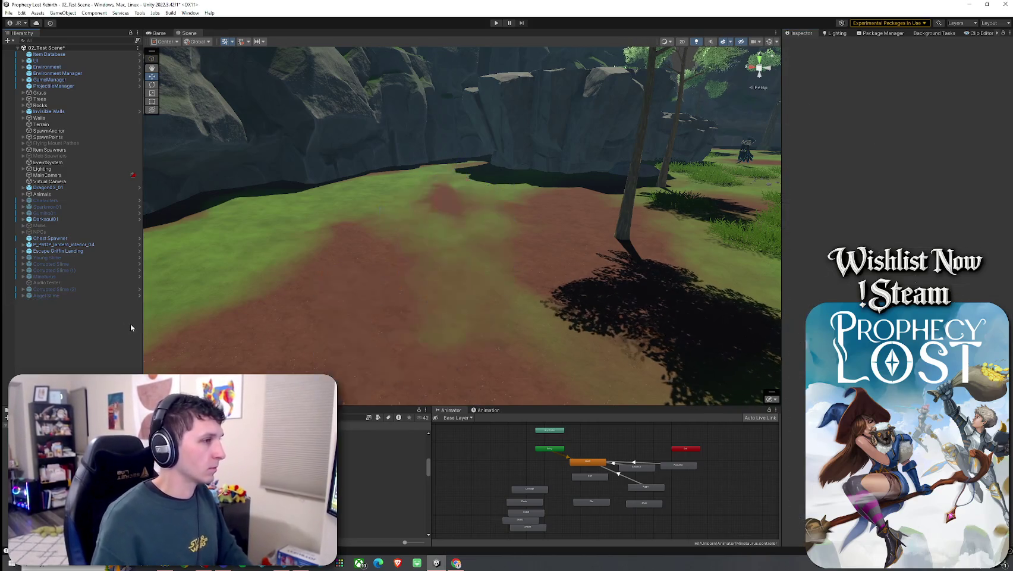
mouse_move(434, 250)
mouse_down()
mouse_move(545, 242)
mouse_move(382, 246)
mouse_up()
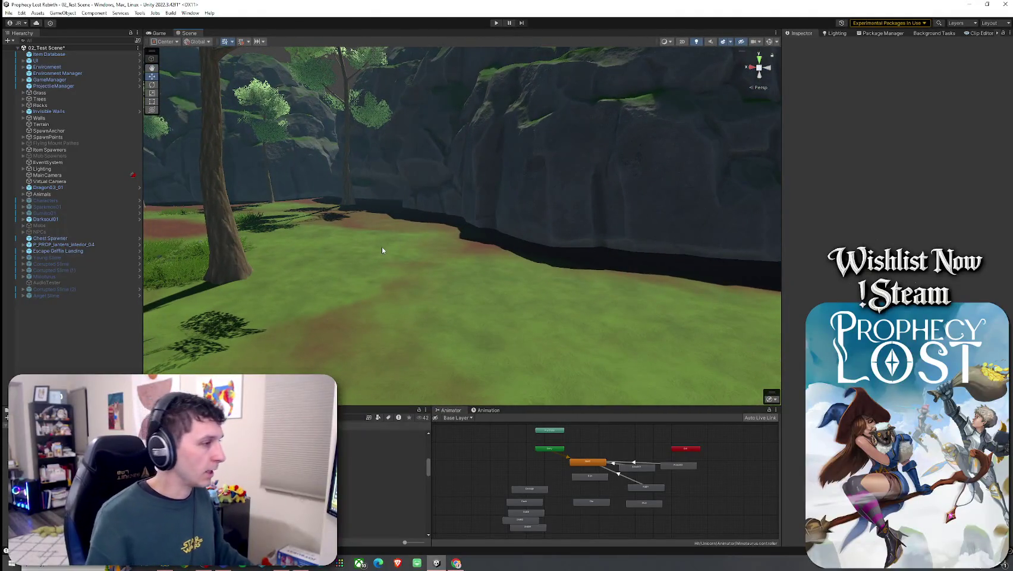
click(62, 55)
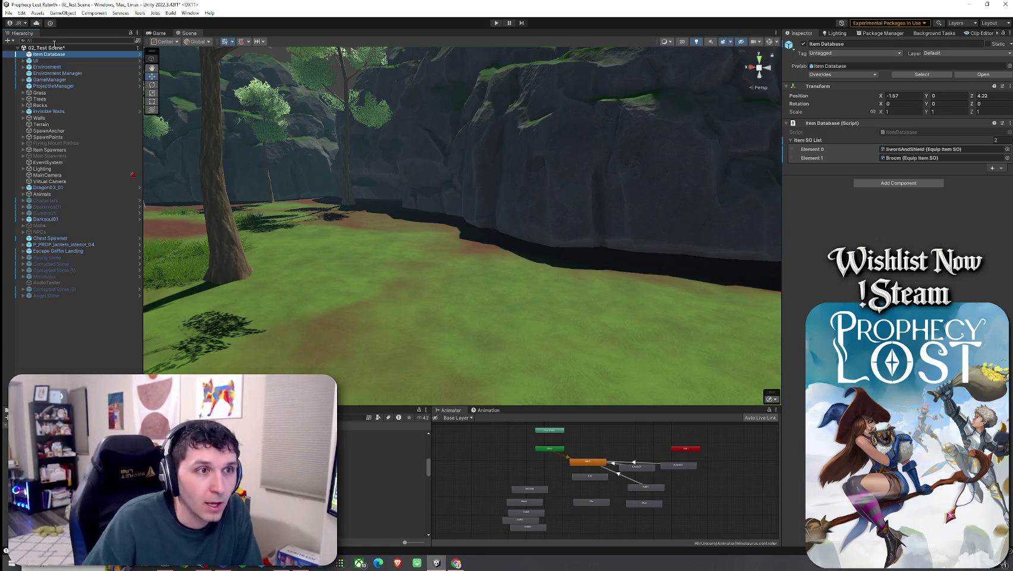
- Inspect the Broom and SwordAndShield entries and open the SwordAndShield item asset
click(906, 160)
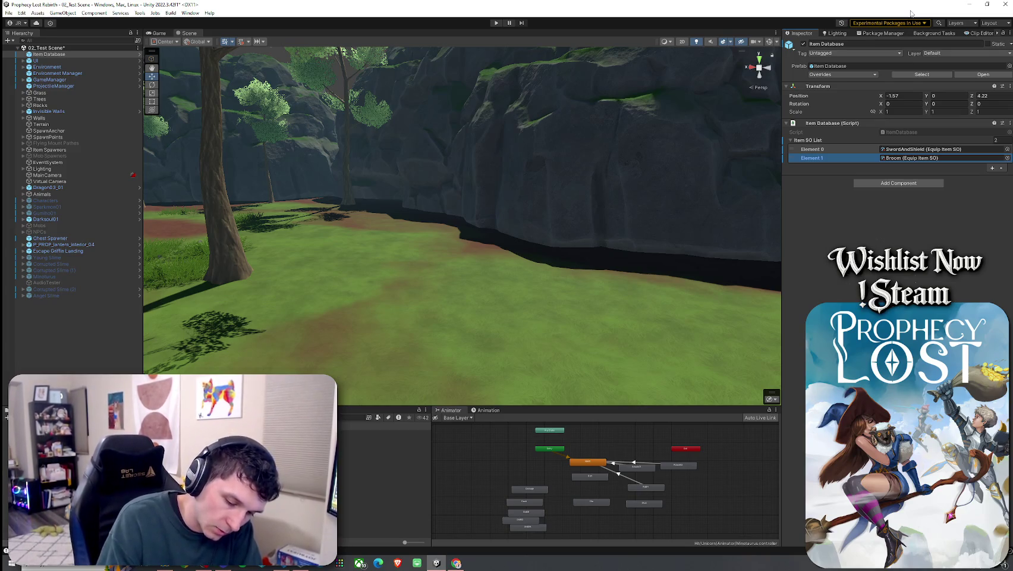
click(908, 152)
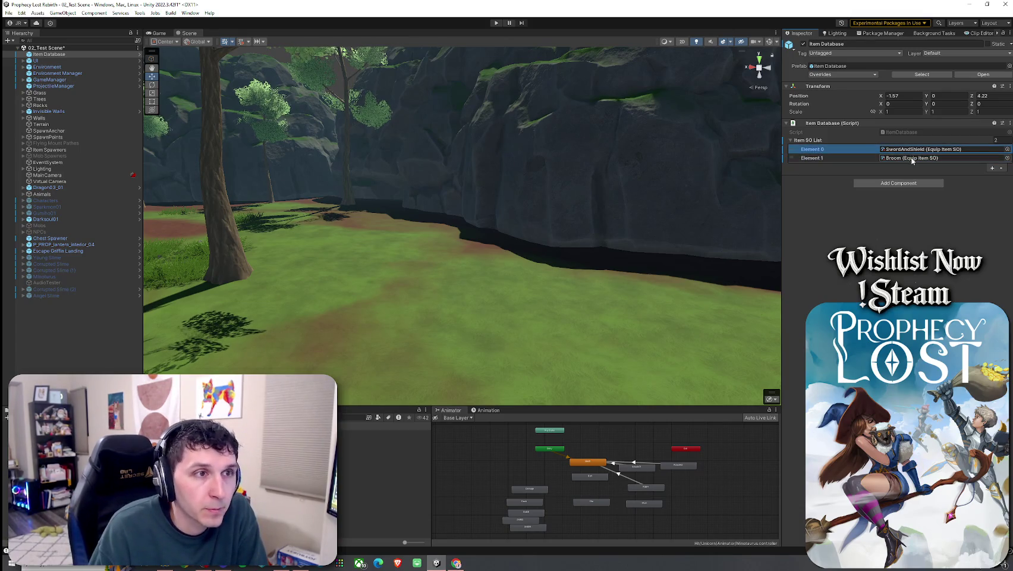
double_click(921, 149)
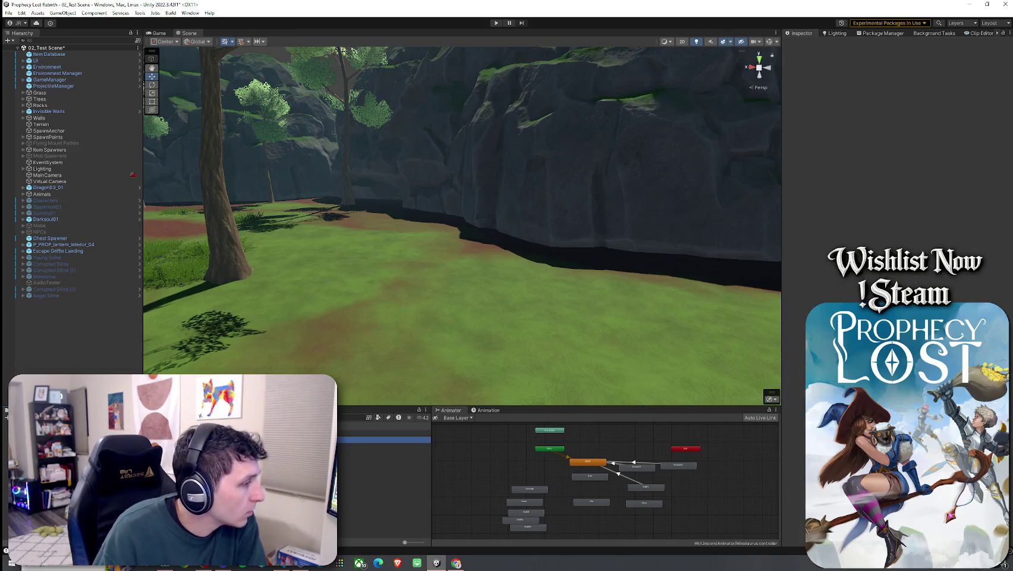
- Duplicate the SwordAndShield item as Wooden Sword And Shield, then view the Gold prefab
key(ctrl+d)
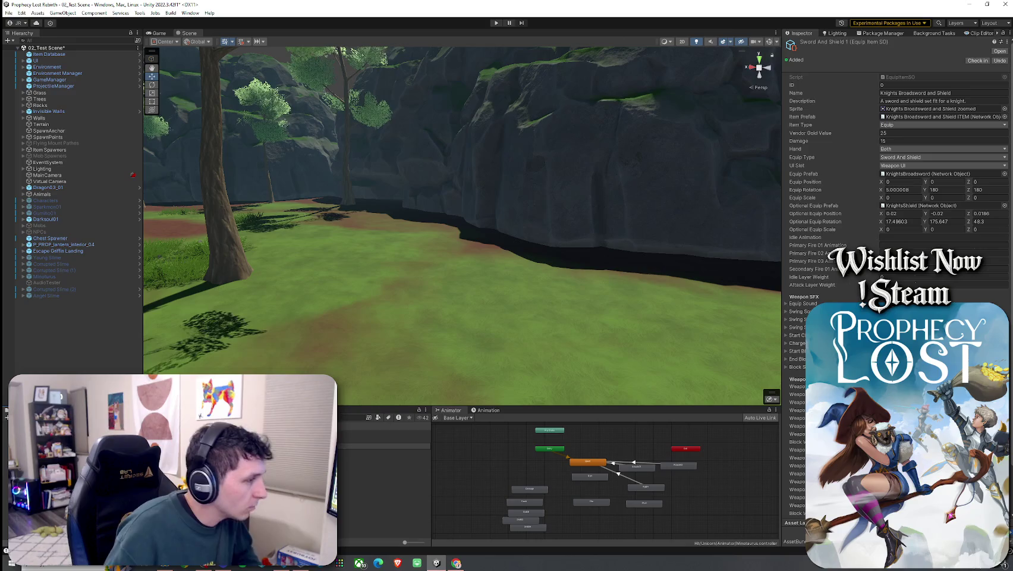
key(Return)
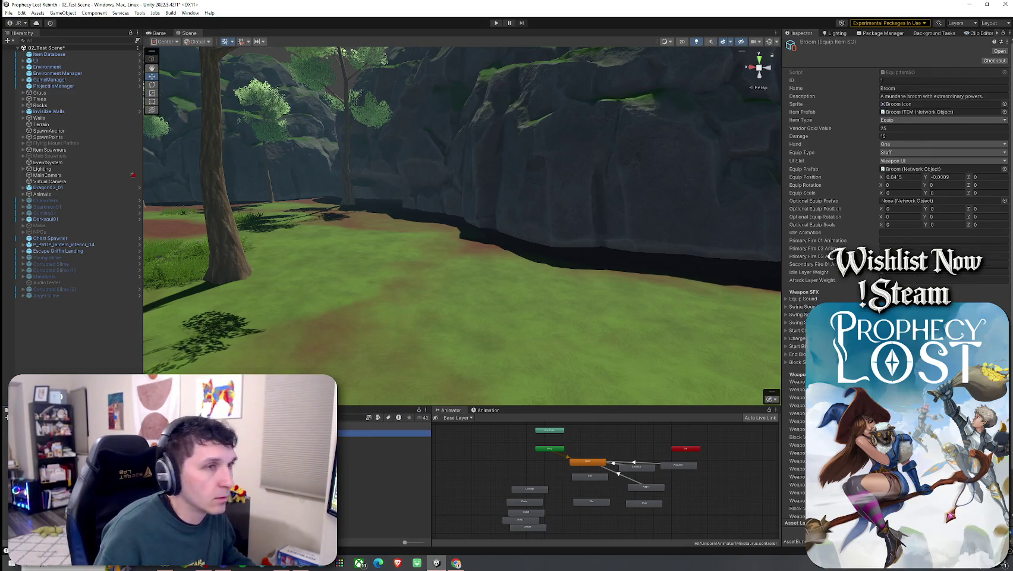
text(sword)
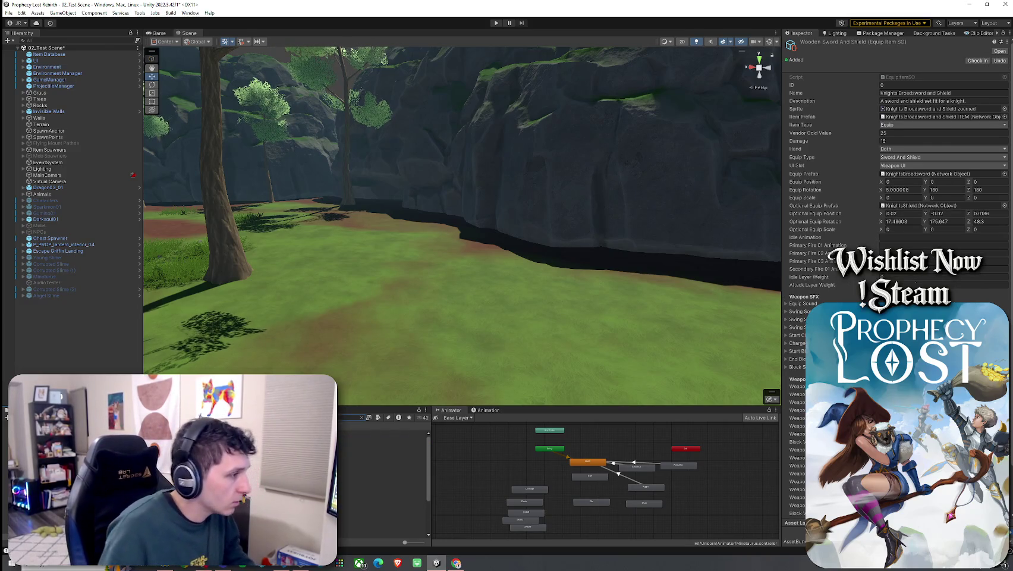
click(381, 471)
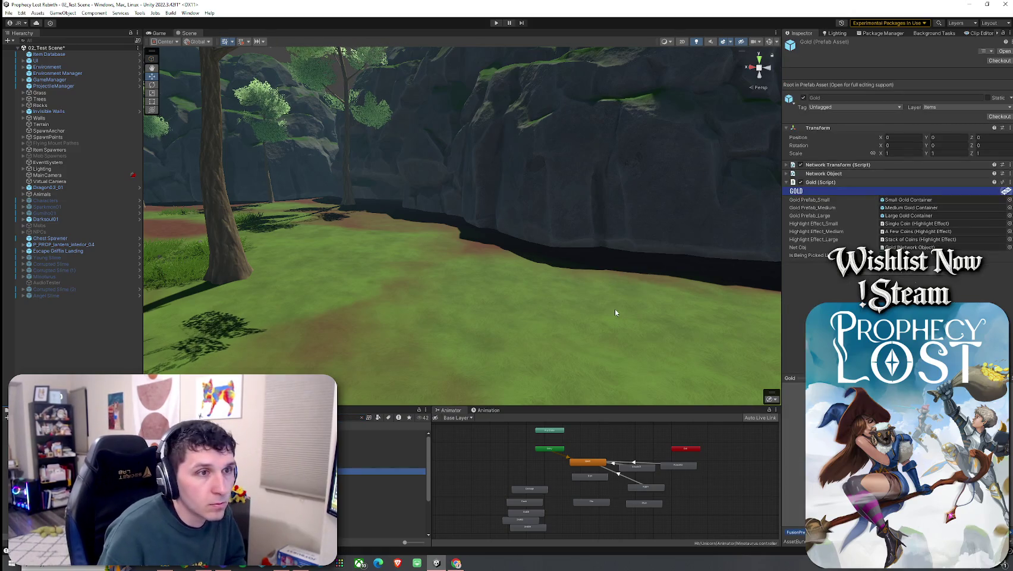
- Compare the Gold item component, the Gold item data asset and the Broom ITEM prefab
click(791, 184)
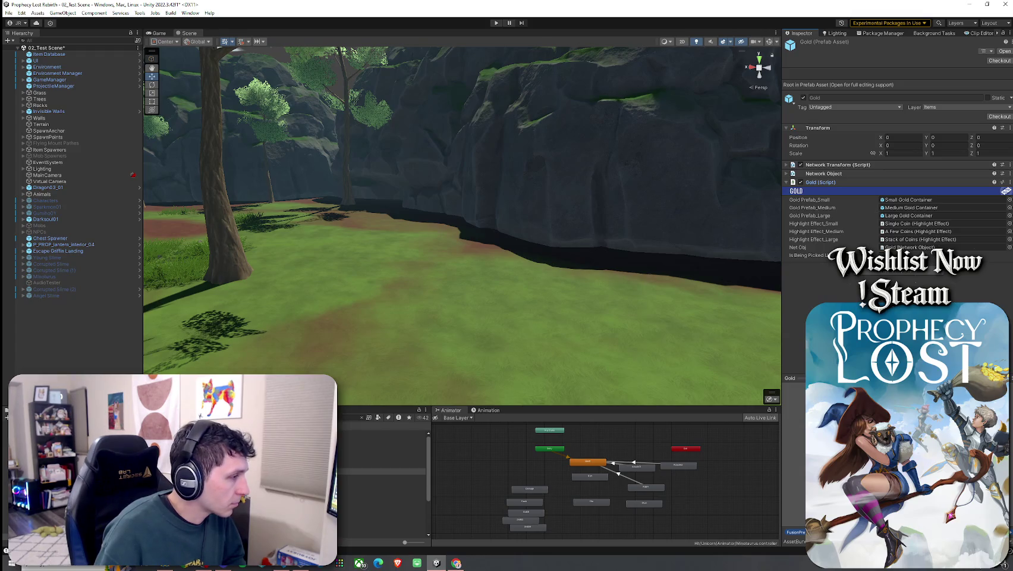
click(381, 464)
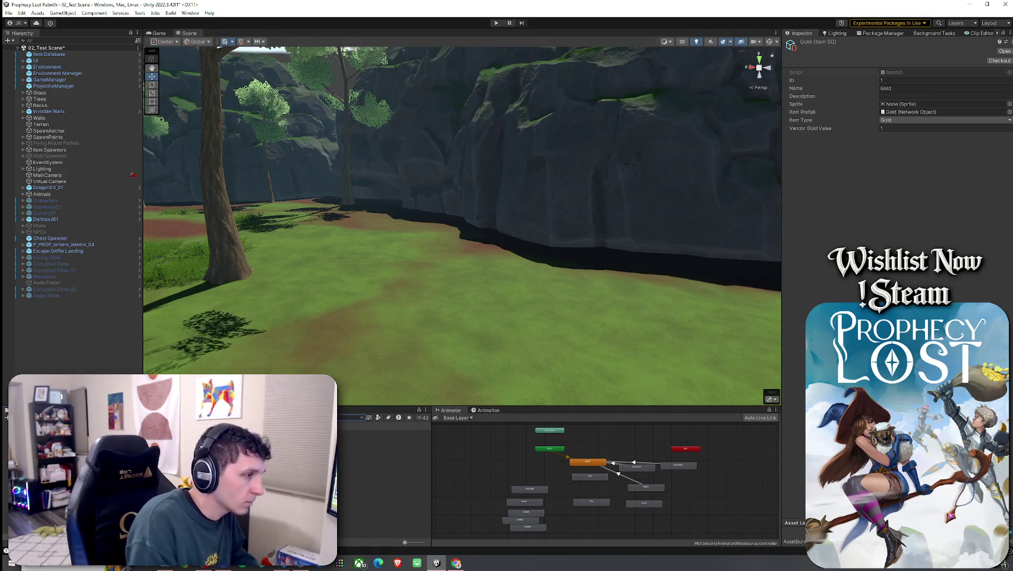
click(380, 433)
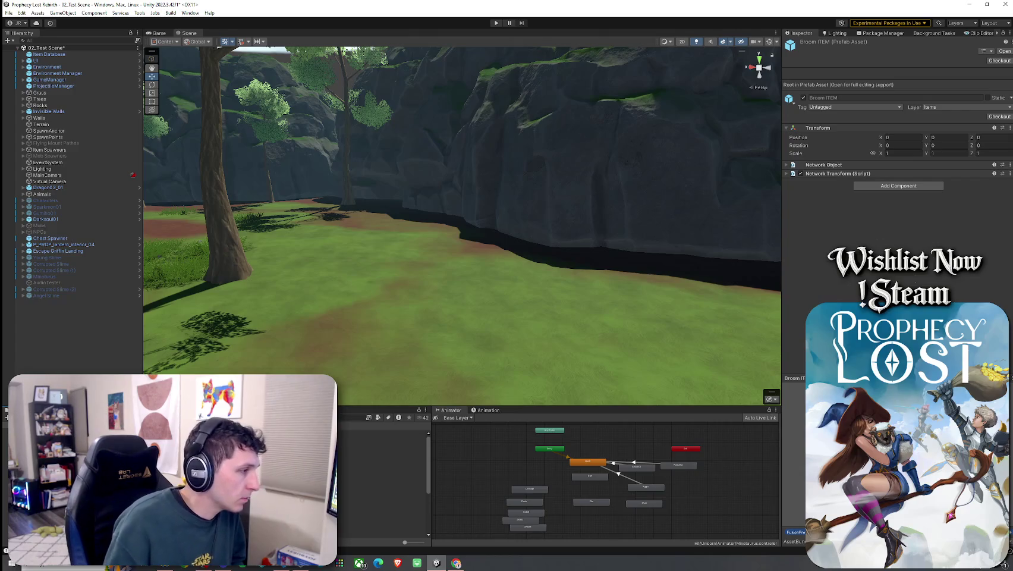
- Search the Project for 'broom' and open the Broom ITEM prefab in Prefab Mode
text(broom)
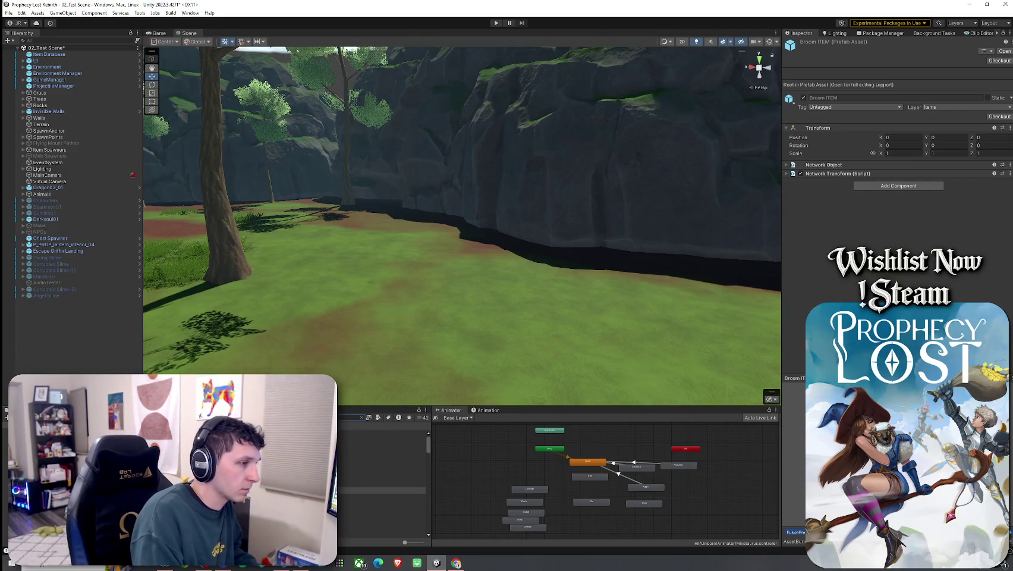
click(381, 433)
key(Down)
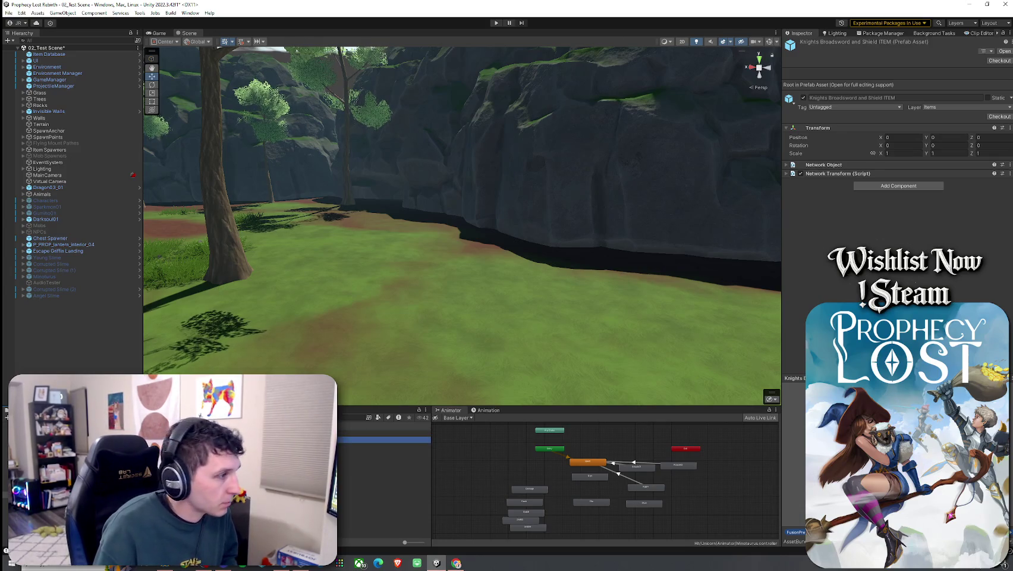
key(Up)
key(Return)
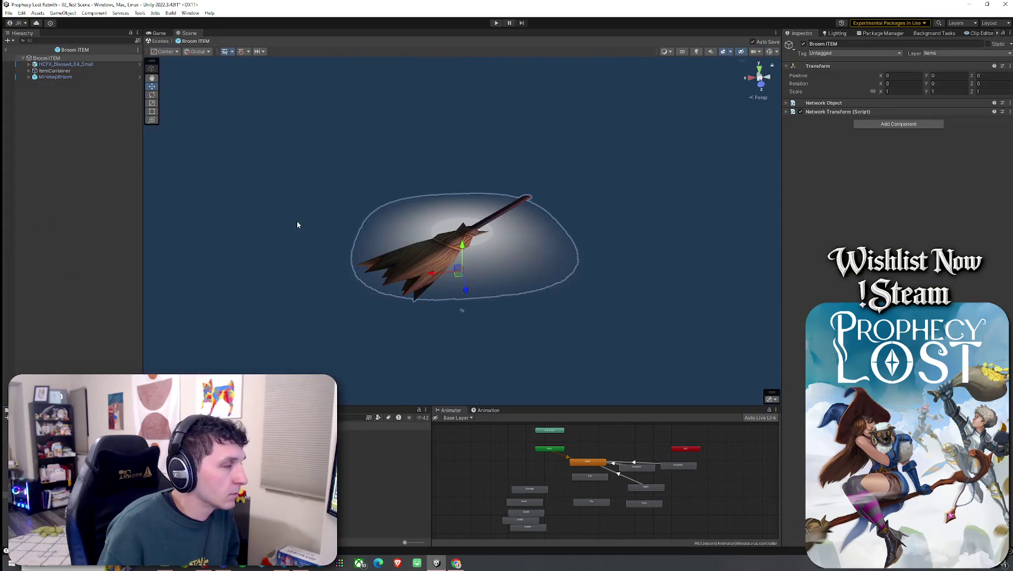
- Frame the HCFX_Blessed_04_Small particle effect and orbit around the broom model
click(59, 64)
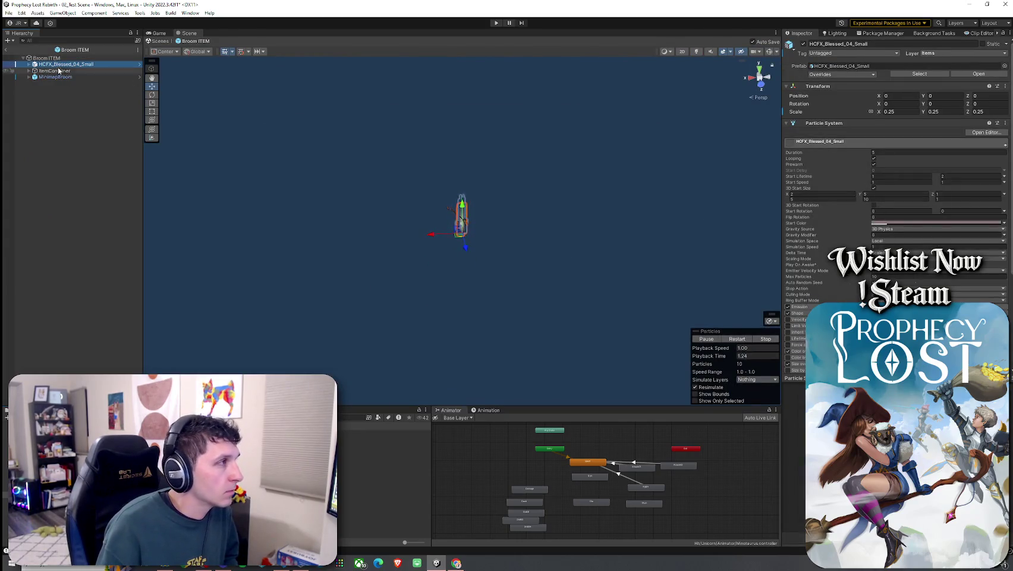
key(f)
mouse_move(374, 142)
mouse_down()
mouse_move(289, 88)
mouse_move(287, 102)
mouse_up()
click(318, 136)
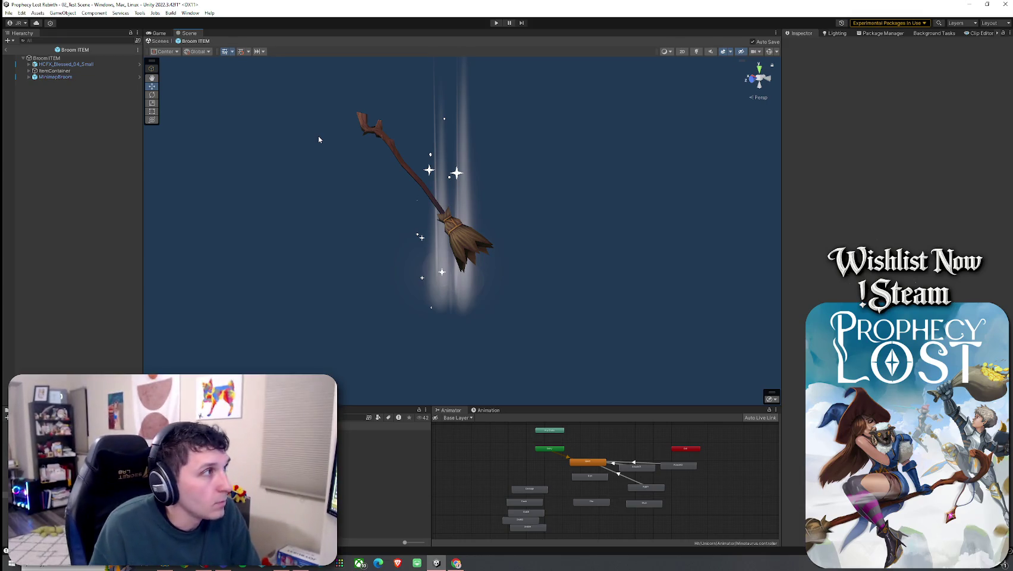
- Expand the Broom ITEM root's Network Transform and move on to the ItemContainer
click(76, 59)
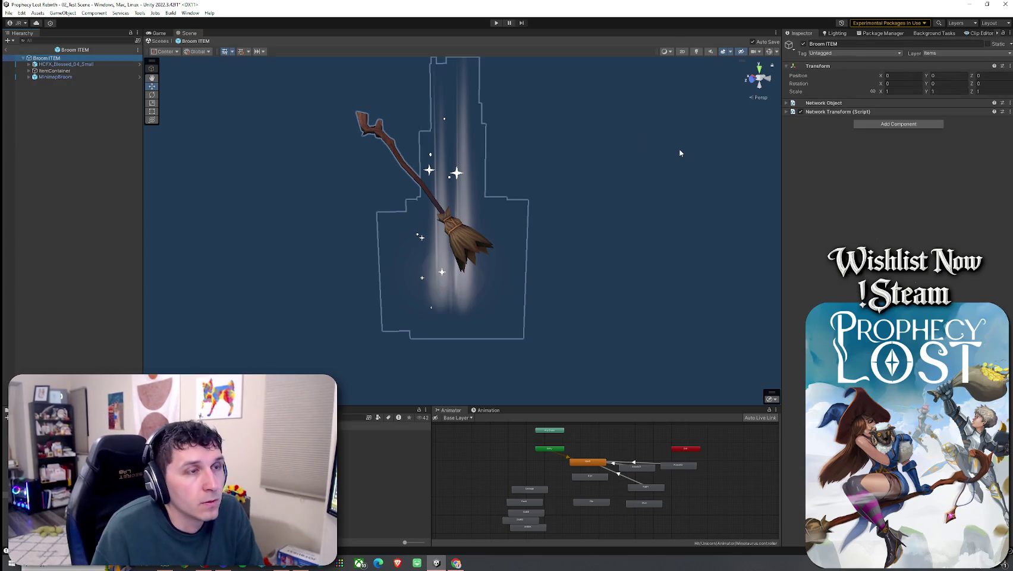
click(787, 112)
key(Down)
key(Down)
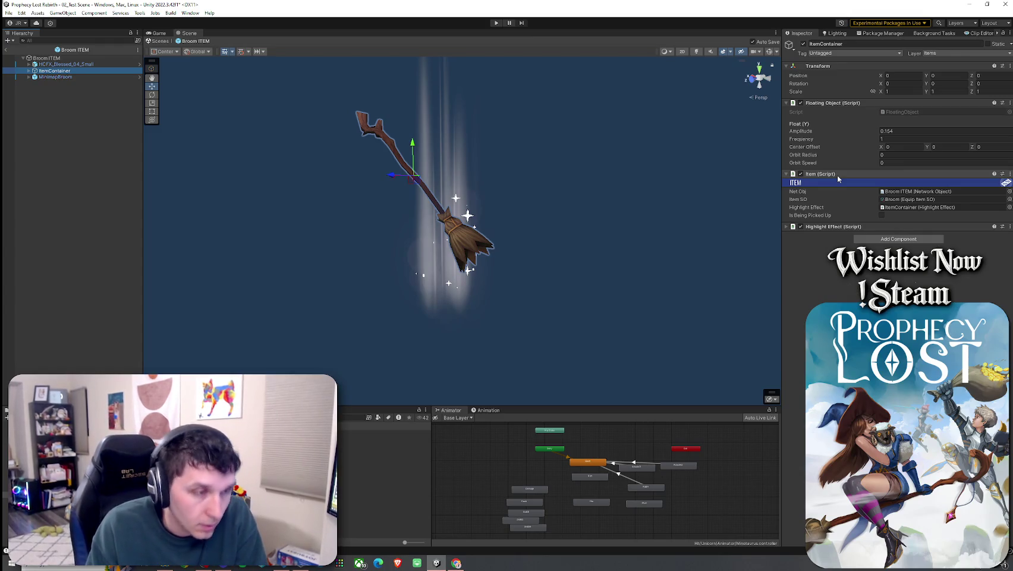
- Ping the Item script's Net Obj and Highlight Effect references, then inspect MinimapBroom
click(844, 191)
click(828, 206)
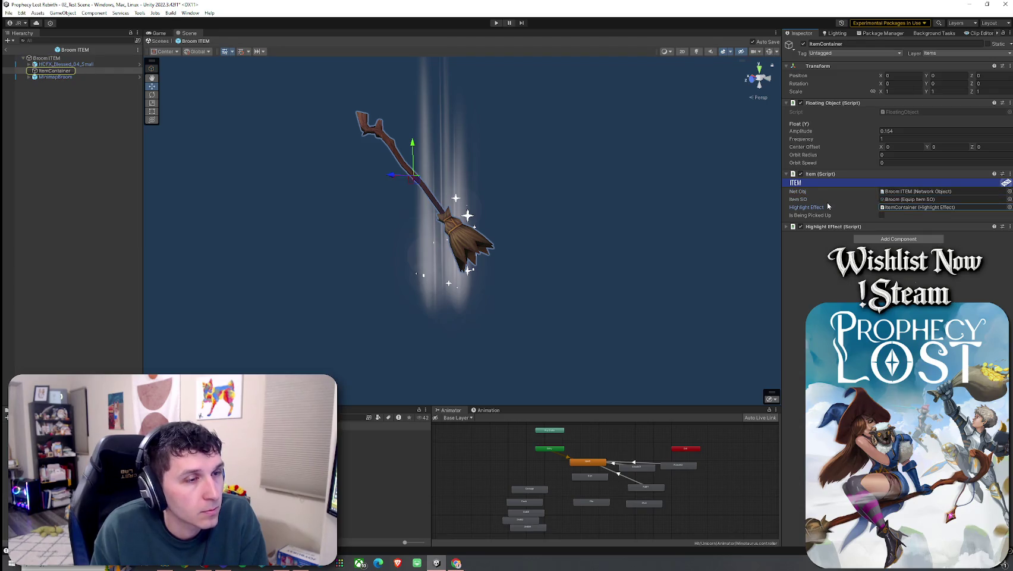
click(788, 232)
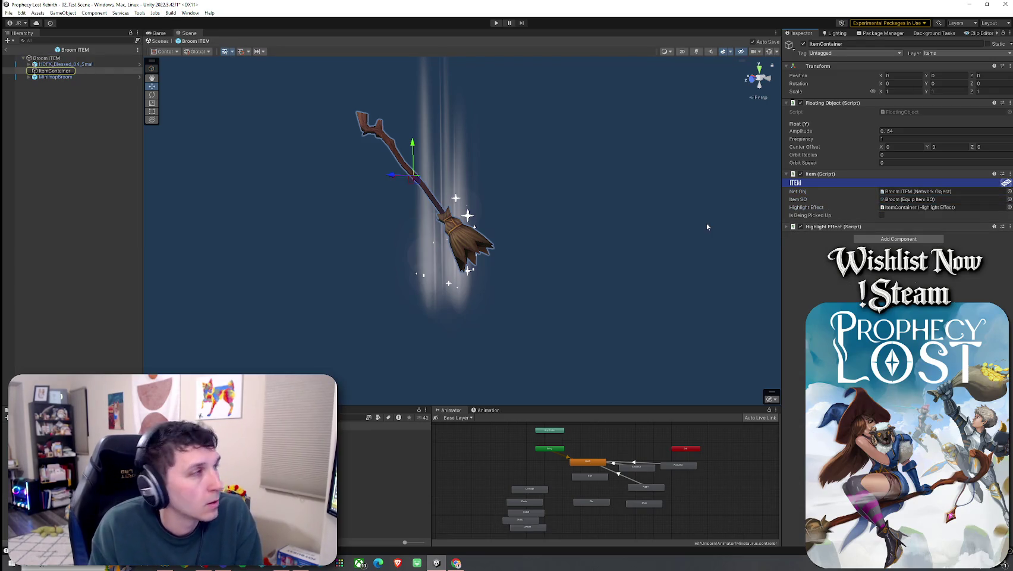
click(67, 76)
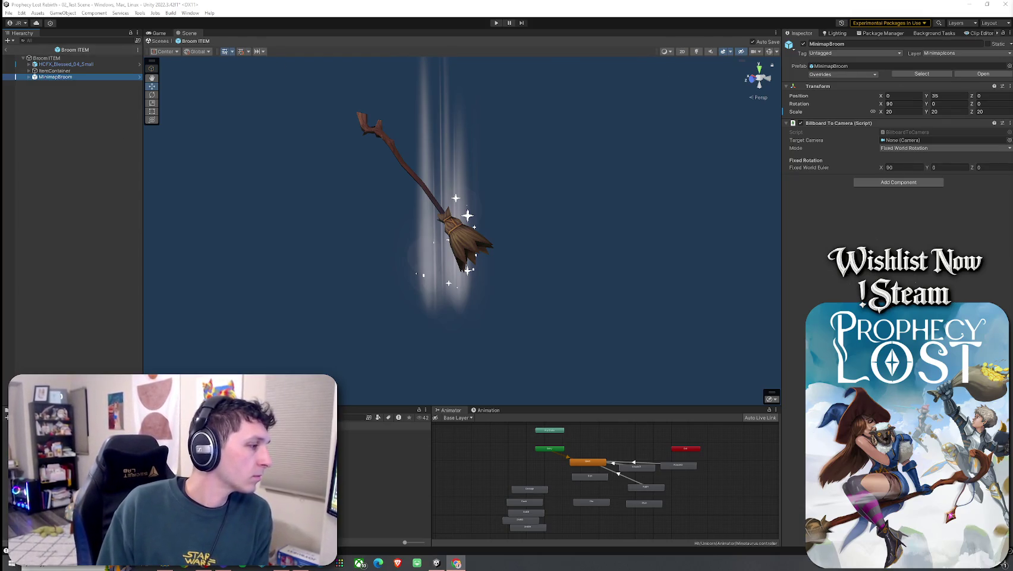
- Return to the Item Prefabs folder and open the Knights Broadsword and Shield ITEM prefab
key(alt+Tab)
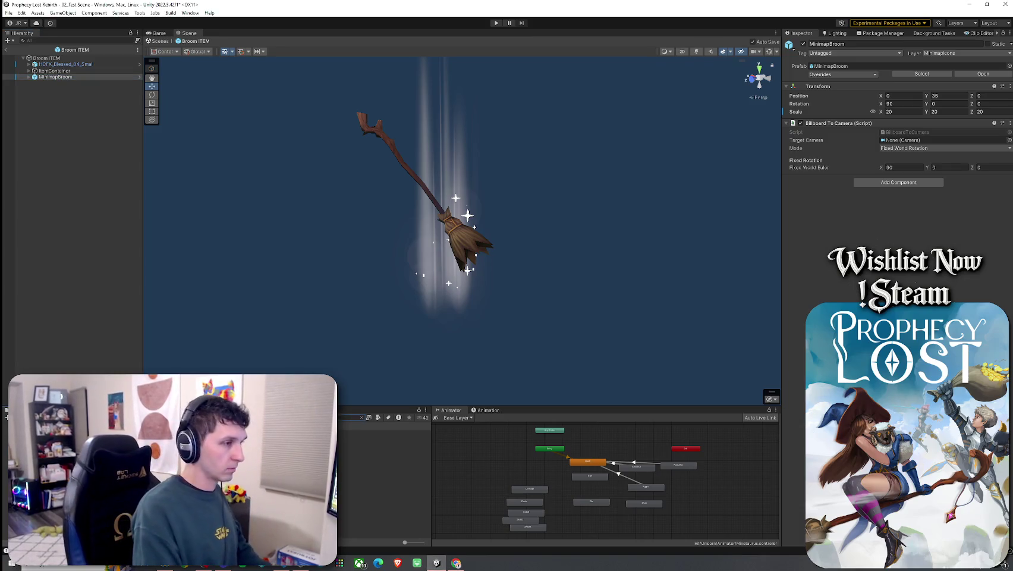
click(361, 416)
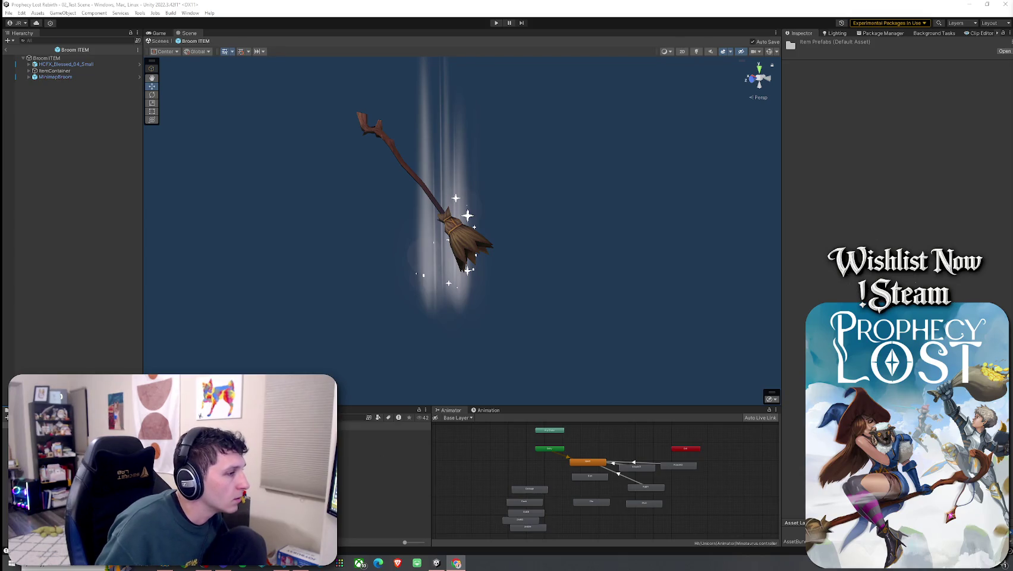
click(381, 433)
key(Return)
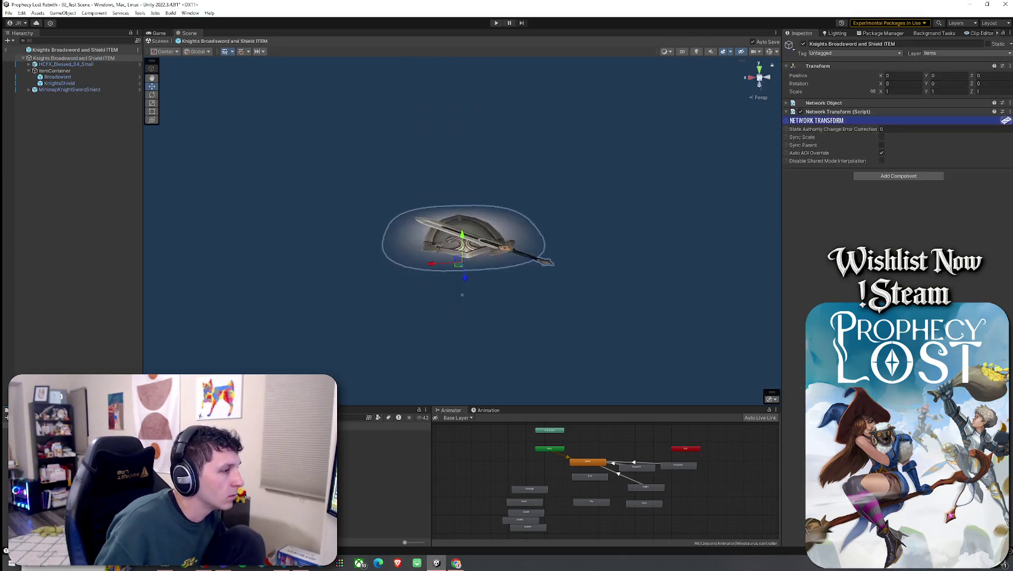
- Inspect the ItemContainer, Broadsword and KnightsShield children, orbiting around the shield
click(53, 71)
double_click(59, 77)
double_click(60, 84)
mouse_move(341, 178)
mouse_down()
mouse_move(188, 169)
mouse_move(282, 183)
mouse_up()
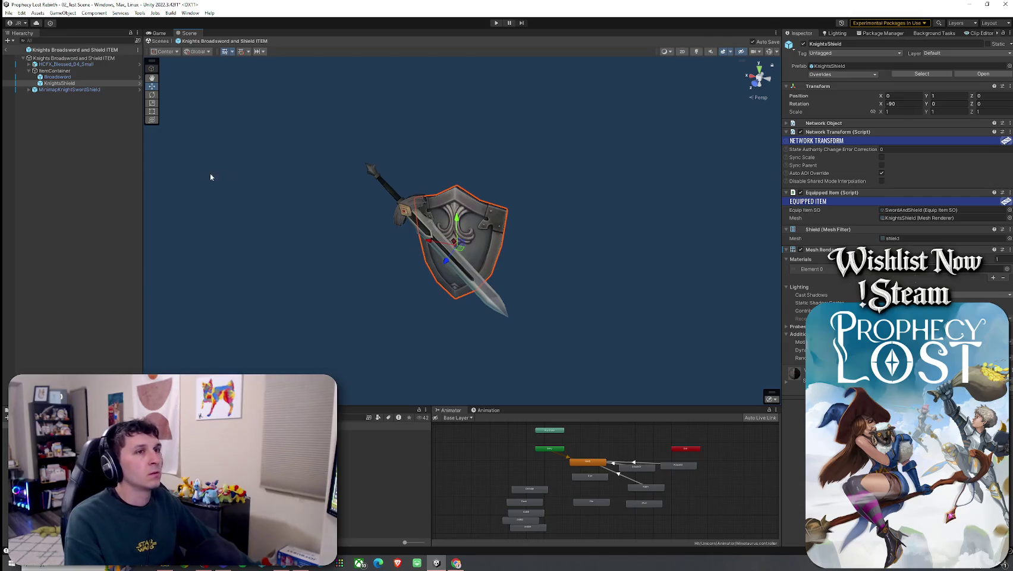
click(385, 440)
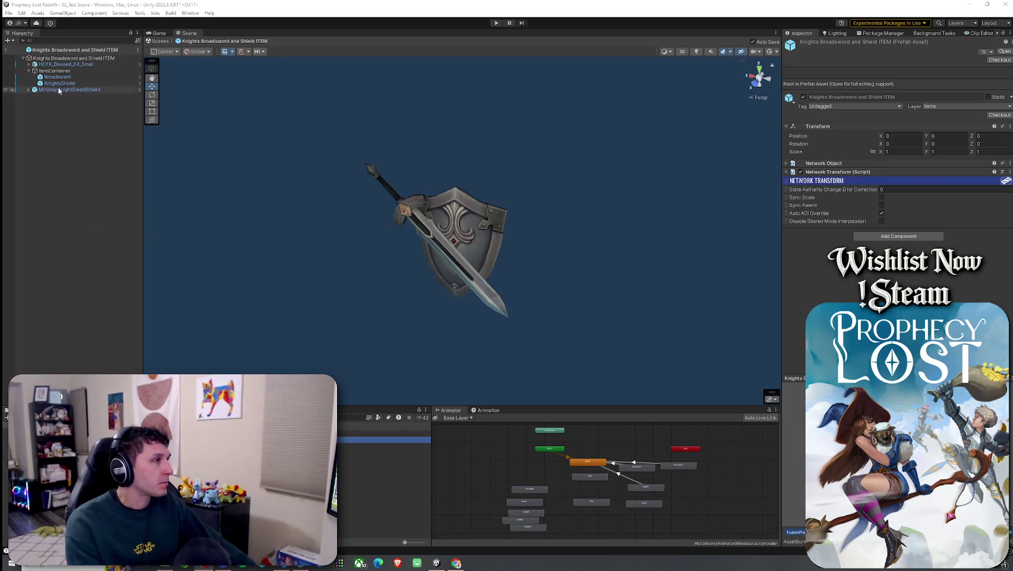
- Check the root and ItemContainer components, then duplicate the Knights Broadsword and Shield ITEM prefab
click(59, 58)
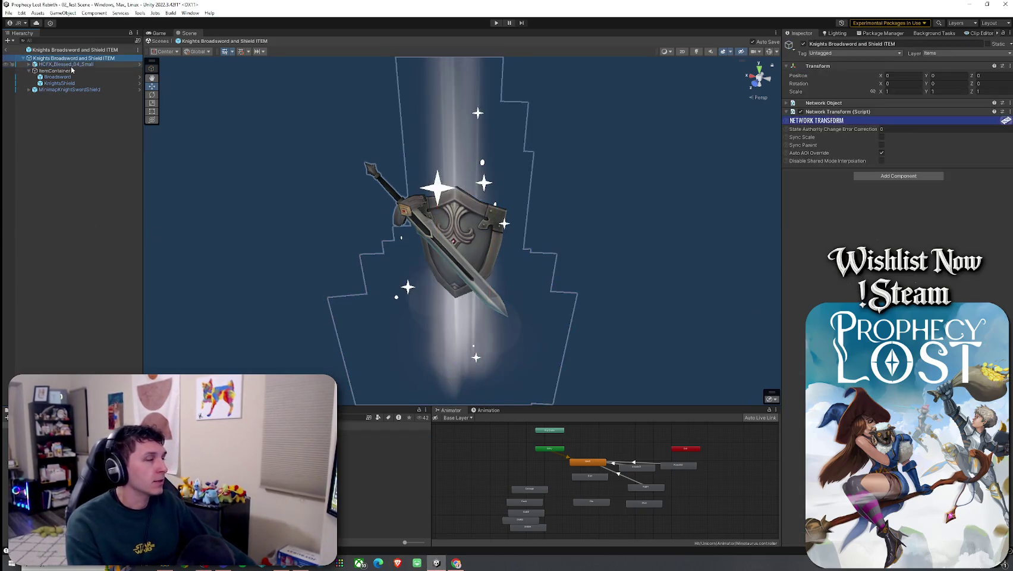
click(70, 70)
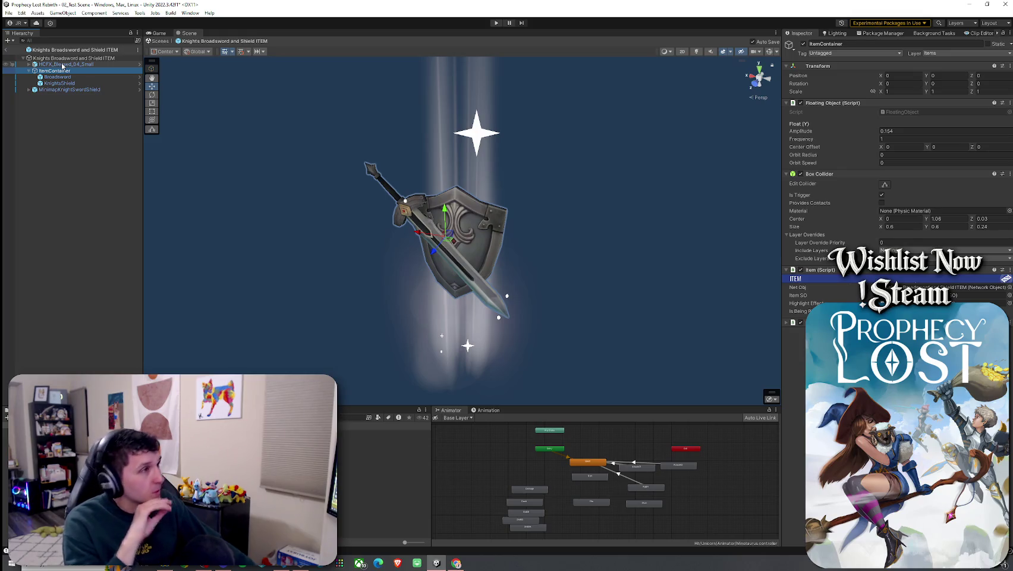
click(381, 440)
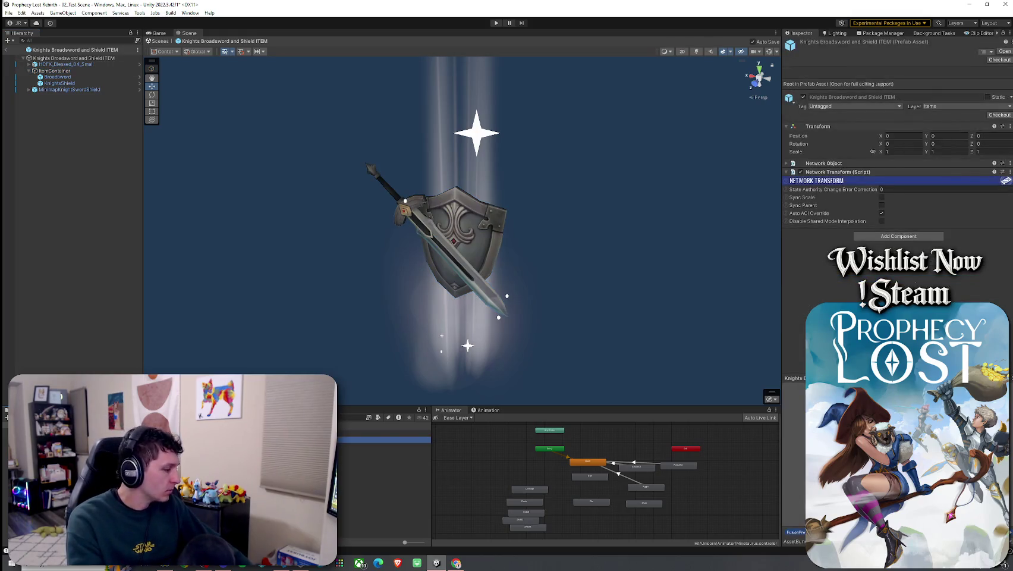
key(ctrl+d)
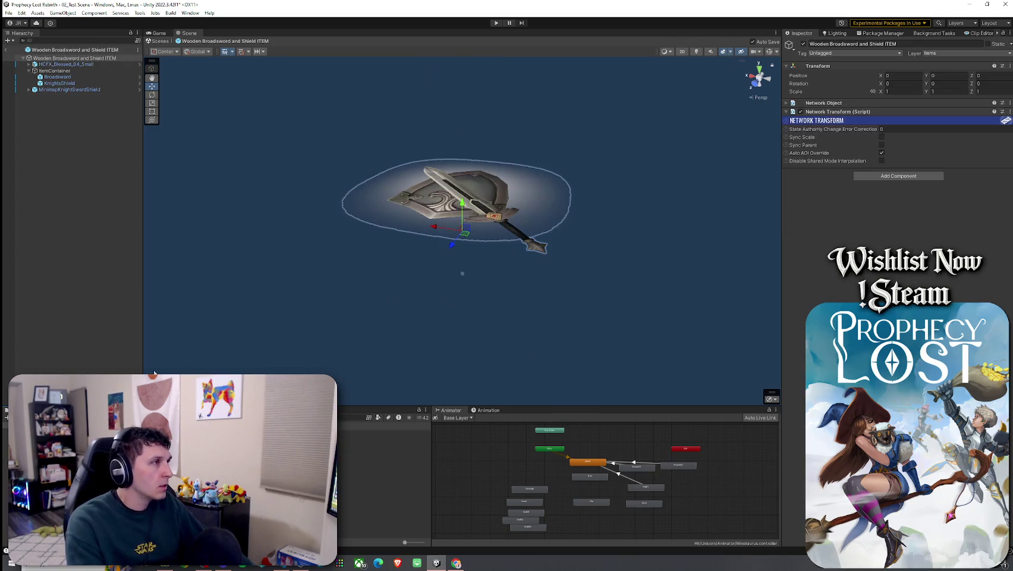
- Assign the WoodenSwordAndShield asset to ItemContainer's Item SO field, then select MinimapKnightSwordShield
click(73, 65)
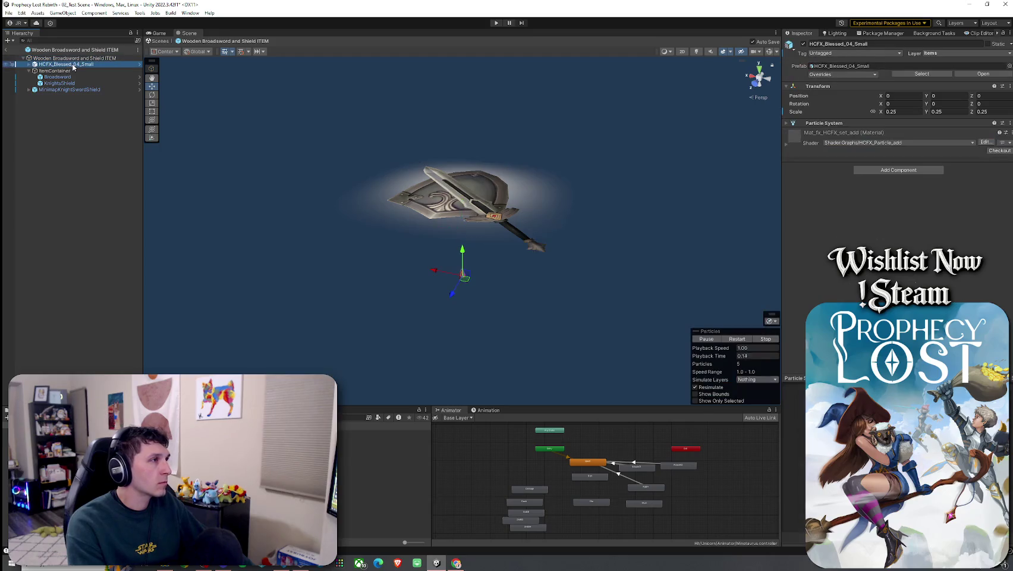
click(28, 72)
click(940, 287)
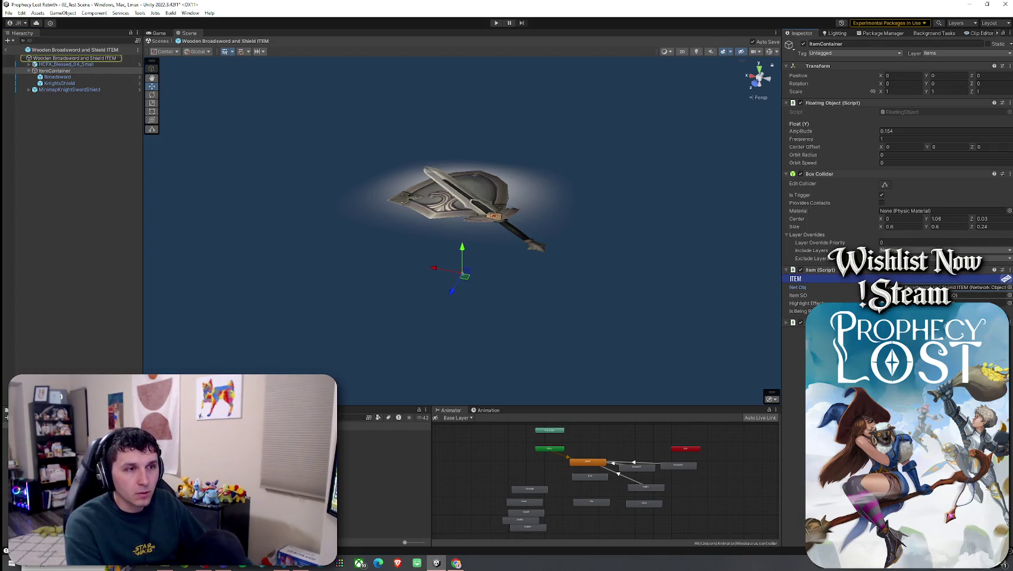
click(1009, 295)
click(968, 276)
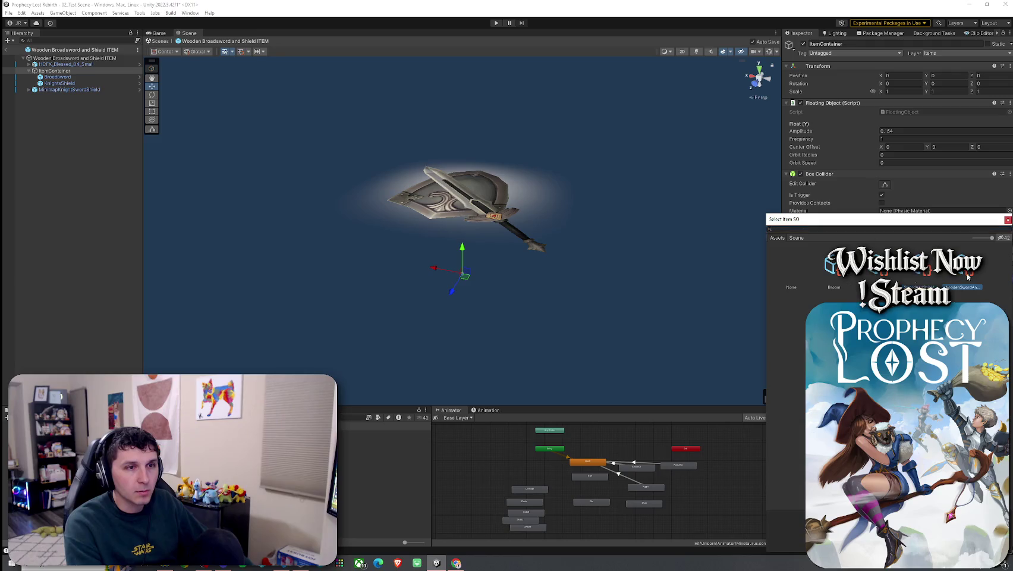
key(Return)
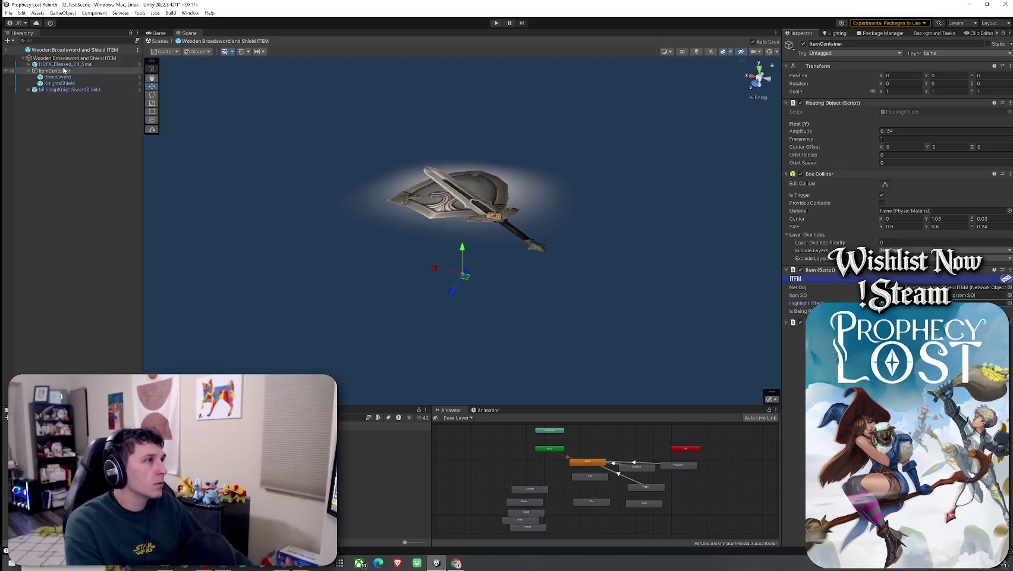
click(72, 90)
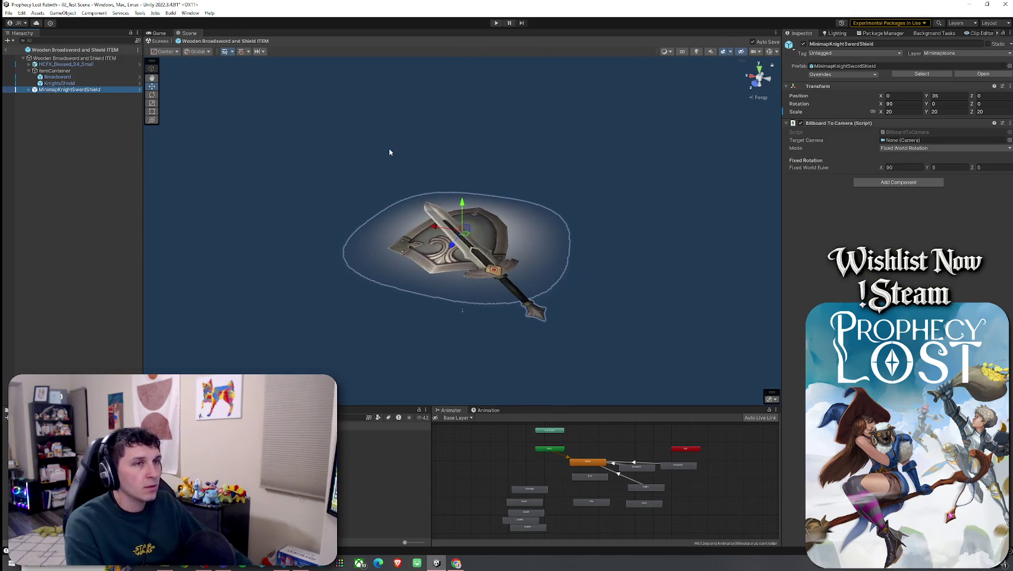
- Deactivate the MinimapKnightSwordShield object so the sword-and-shield model shows alone
click(29, 89)
right_click(84, 91)
mouse_move(131, 209)
click(265, 224)
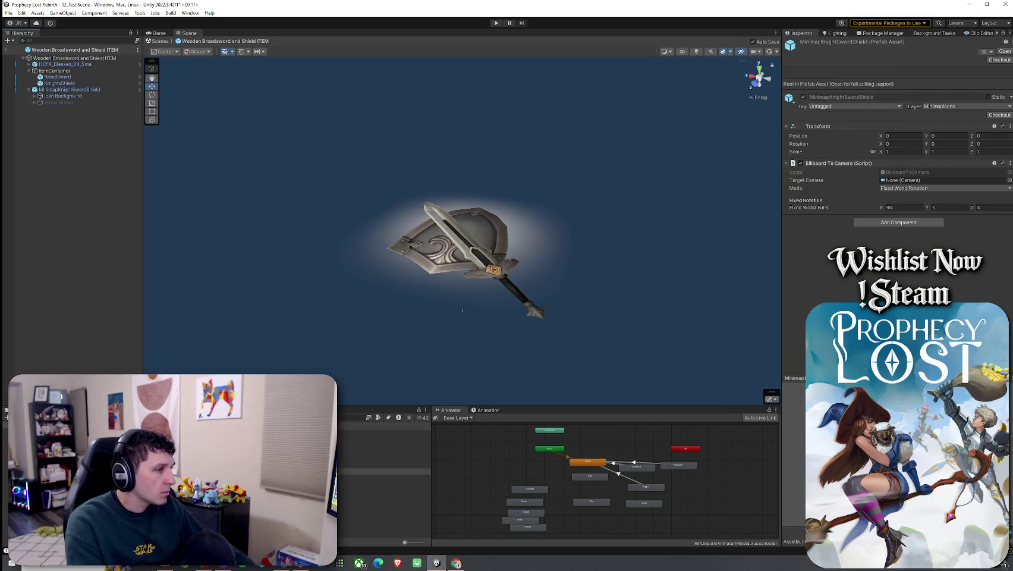
key(Up)
key(Down)
key(Down)
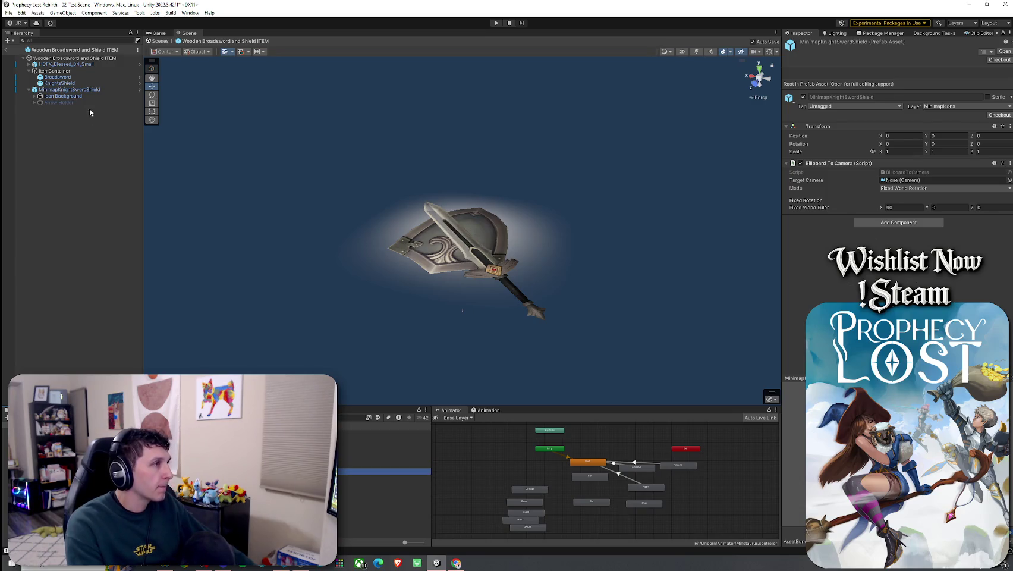
click(84, 96)
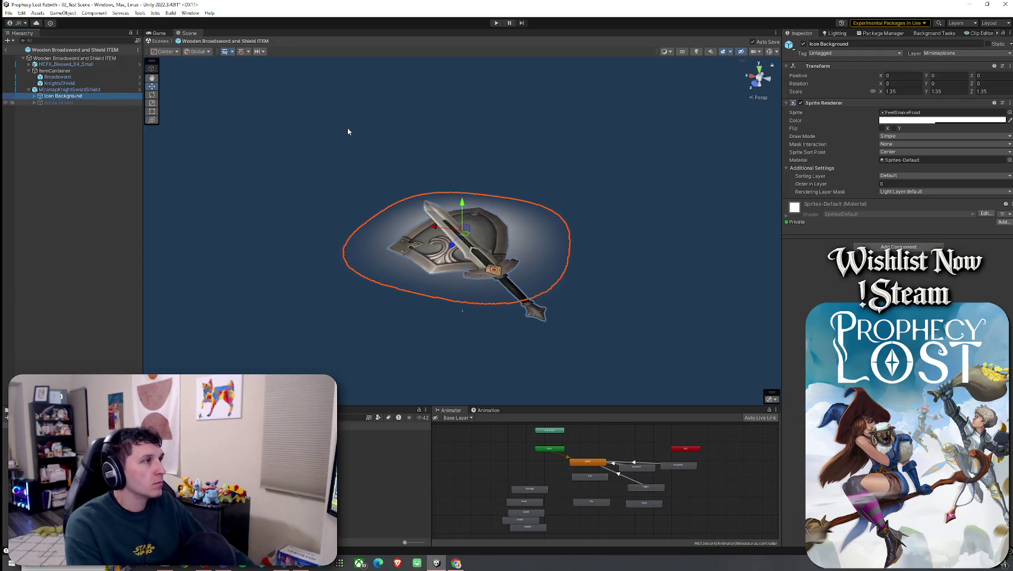
key(Left)
click(844, 59)
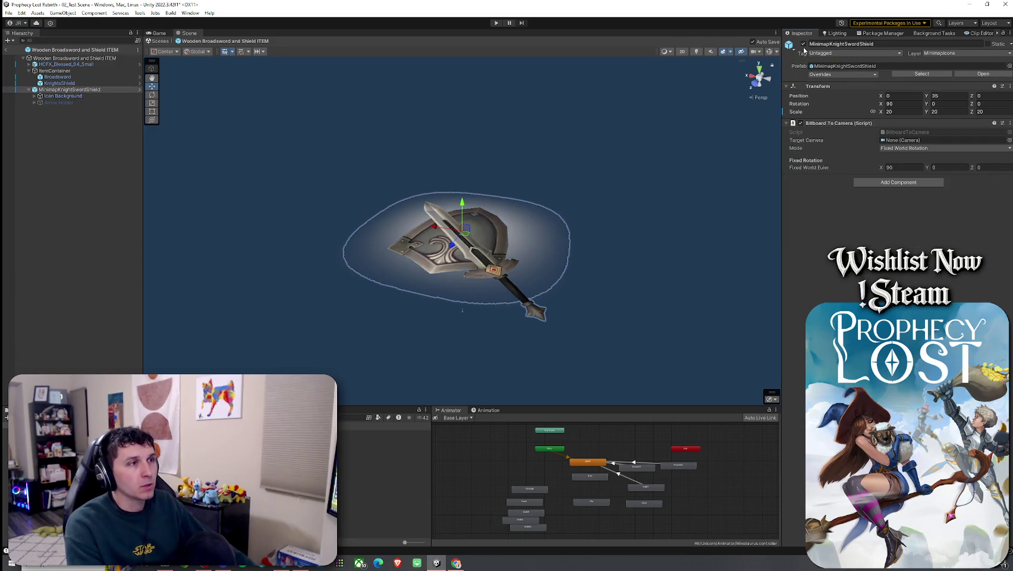
click(804, 44)
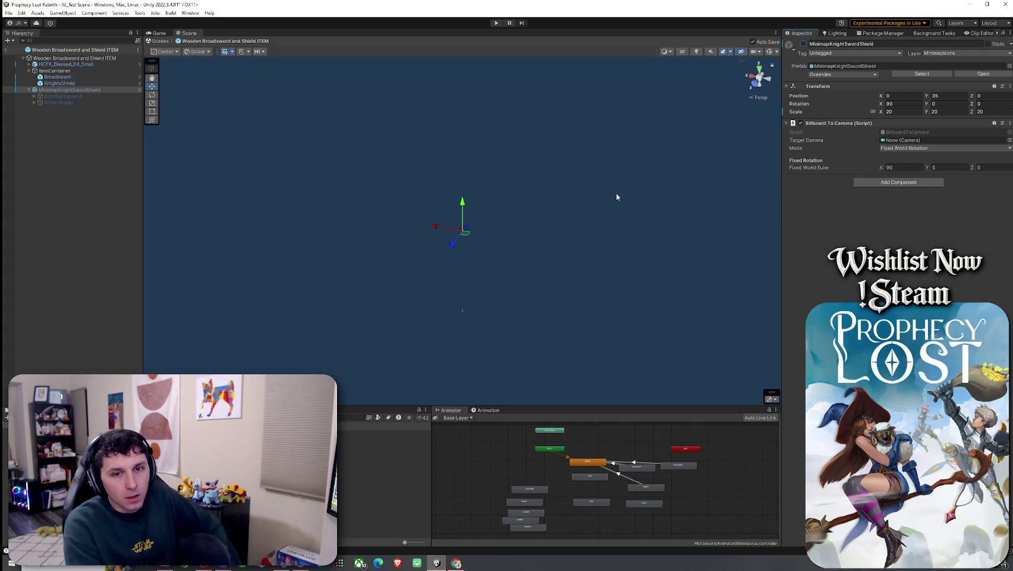
- Clear the Project search filter and select the Knights Broadsword and Shield folder
click(81, 58)
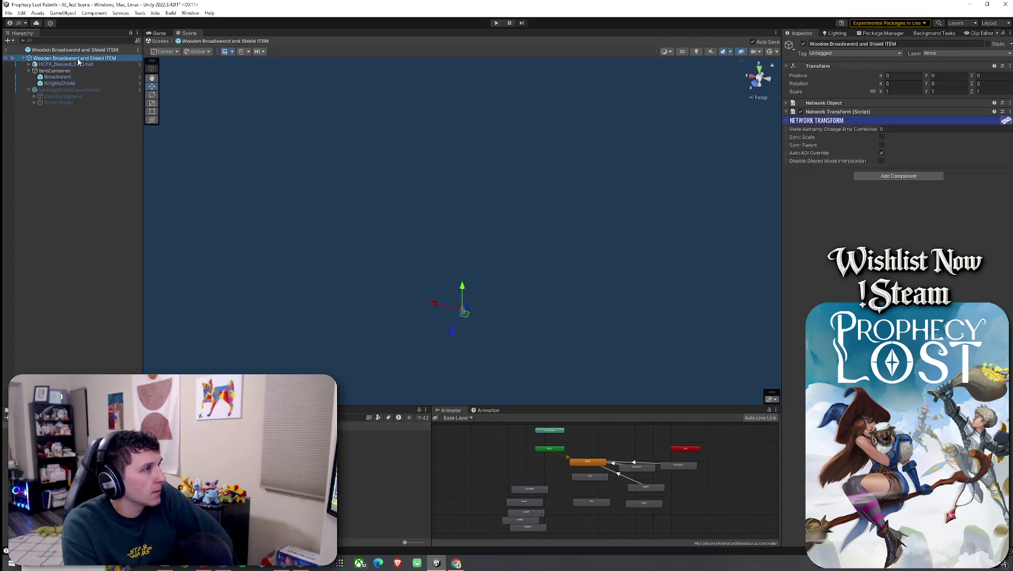
click(79, 64)
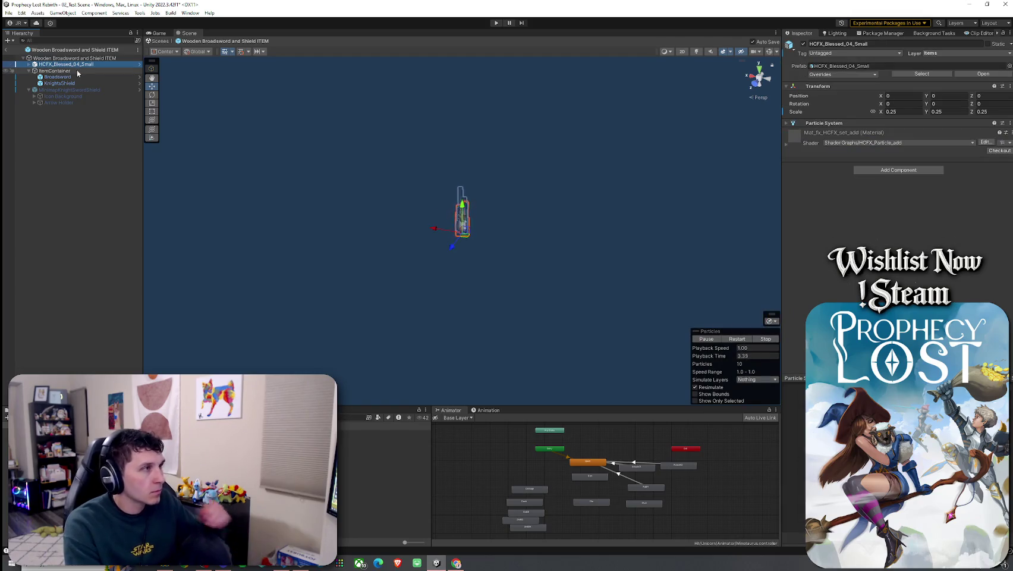
double_click(76, 69)
click(9, 12)
key(Escape)
click(351, 417)
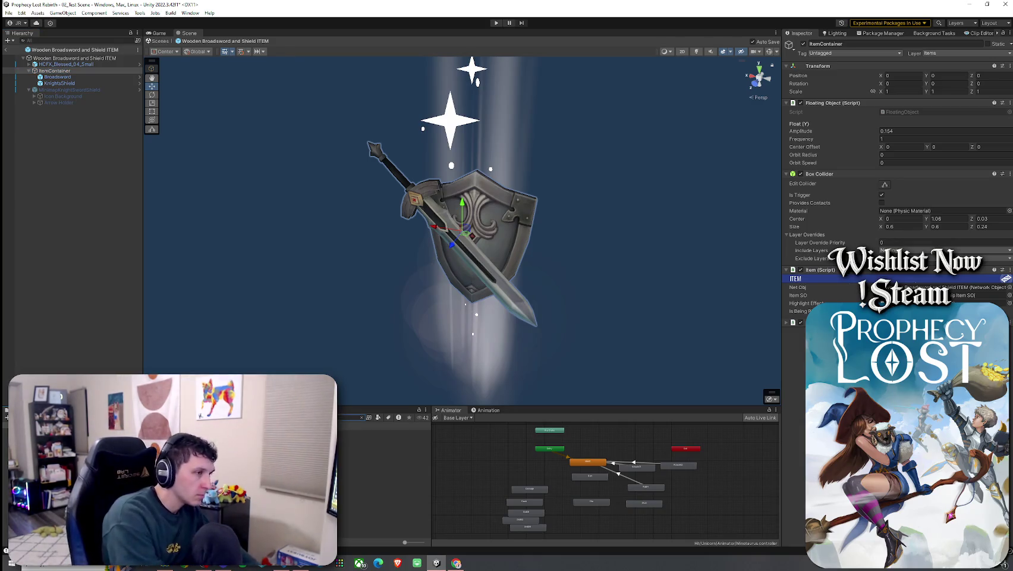
click(89, 451)
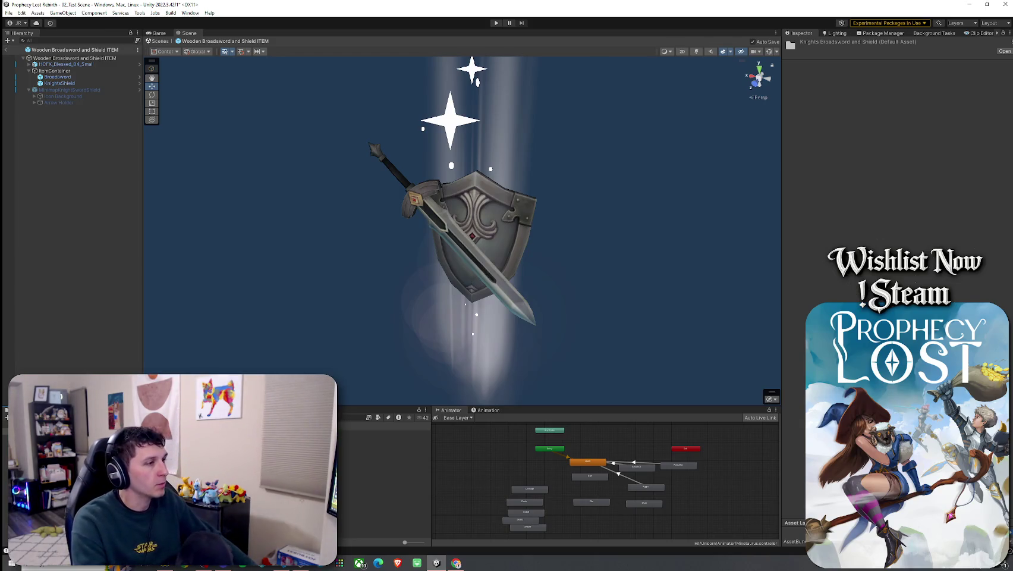
- Open the KnightsBroadsword prefab for editing in the Scene view
double_click(89, 433)
click(158, 33)
click(184, 34)
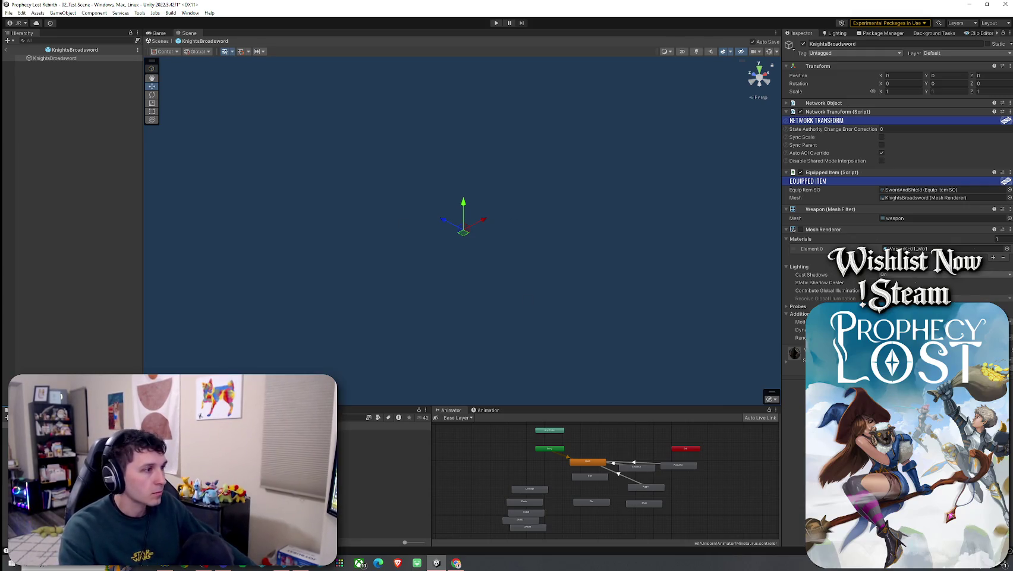
- Browse the KnightsBroadsword, KnightsShield, Broom and Broom 1 prefab assets in the Inspector
click(380, 434)
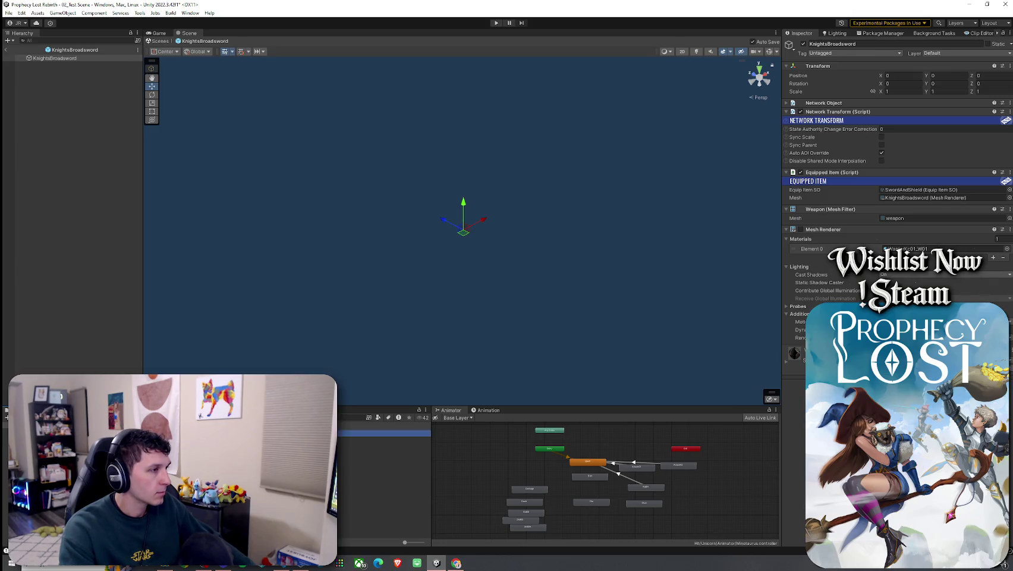
click(380, 440)
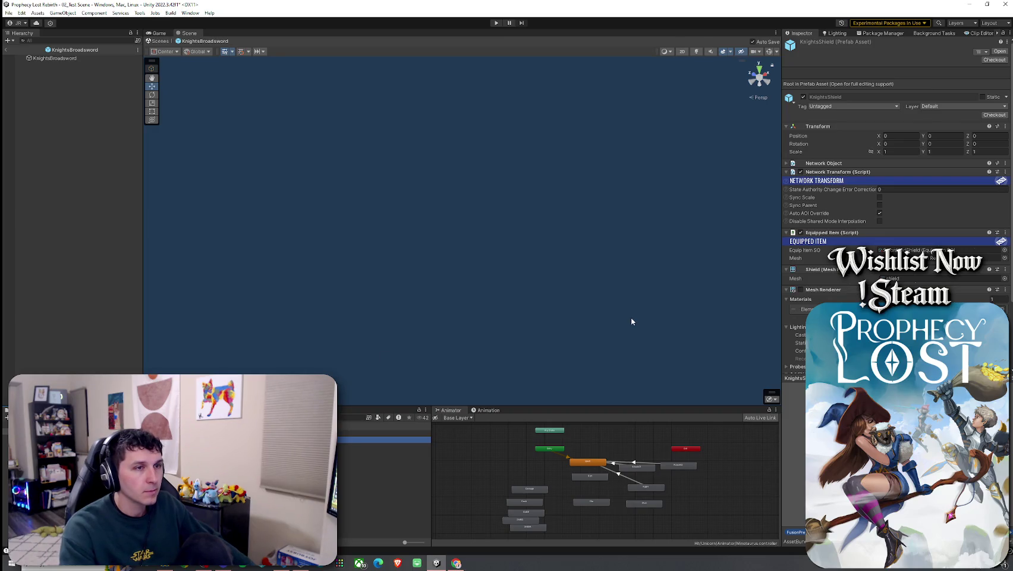
scroll(892, 178, down, 3)
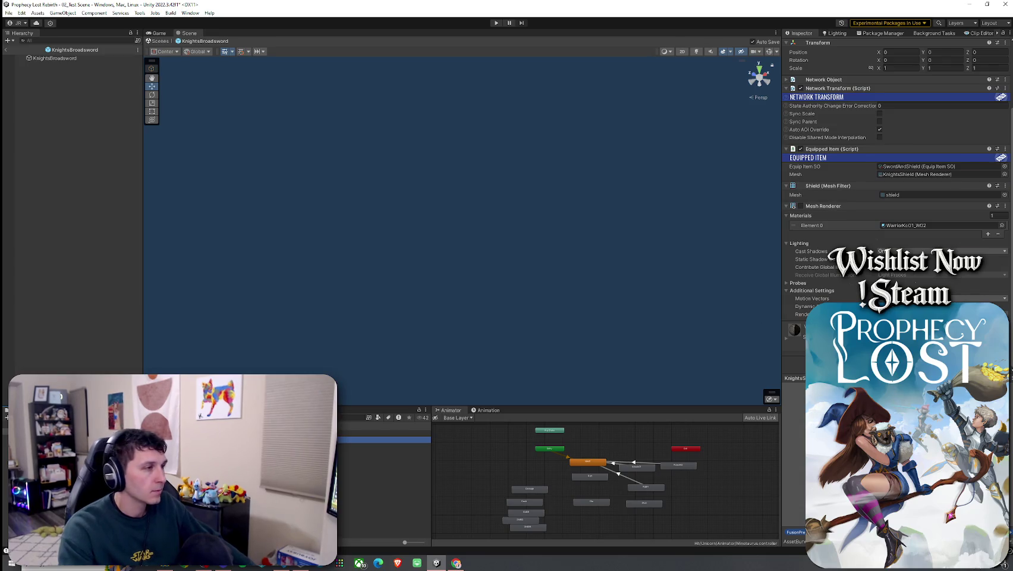
key(Down)
key(Down)
key(Down)
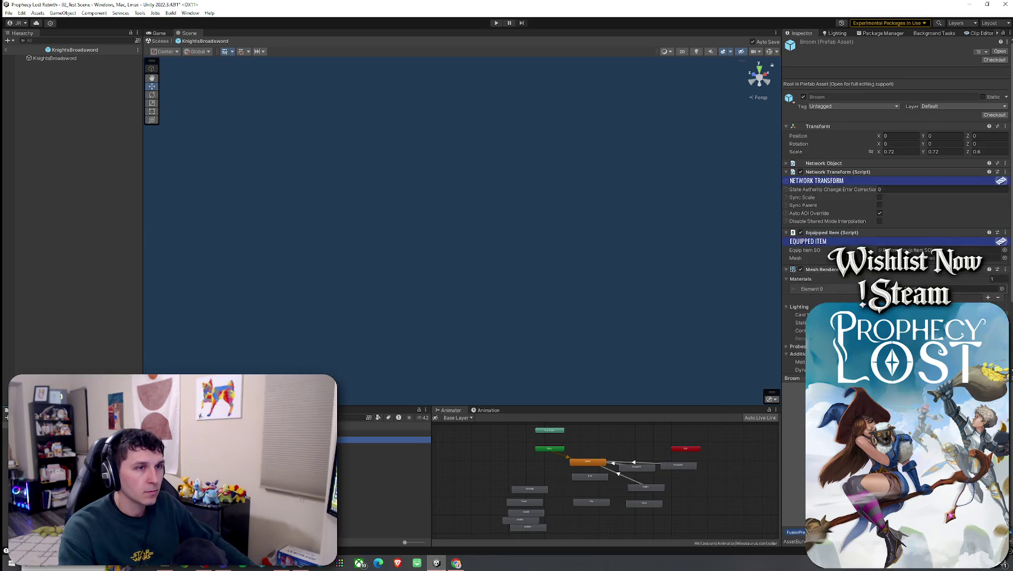
key(Down)
click(384, 440)
click(384, 446)
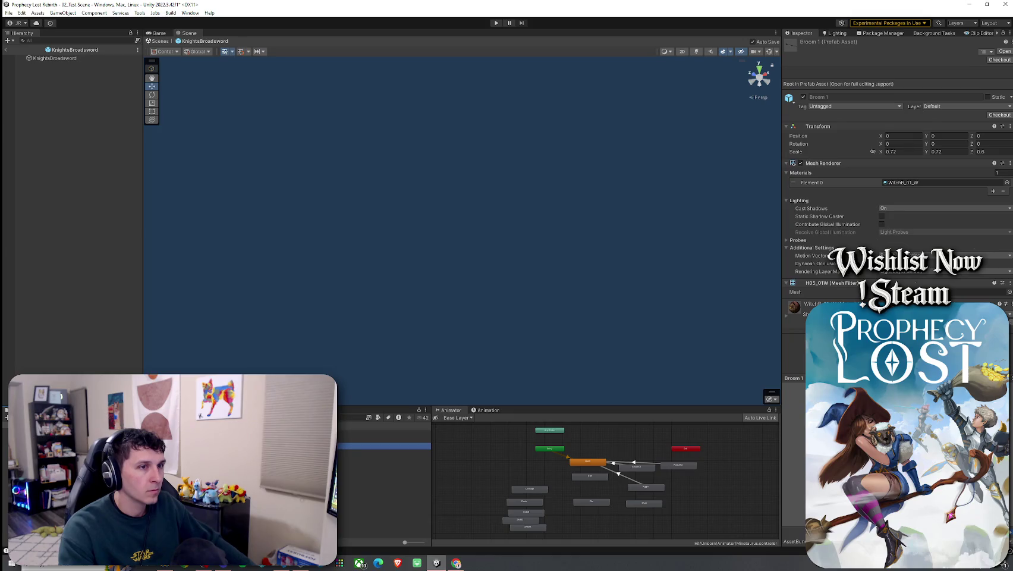
click(383, 440)
click(383, 446)
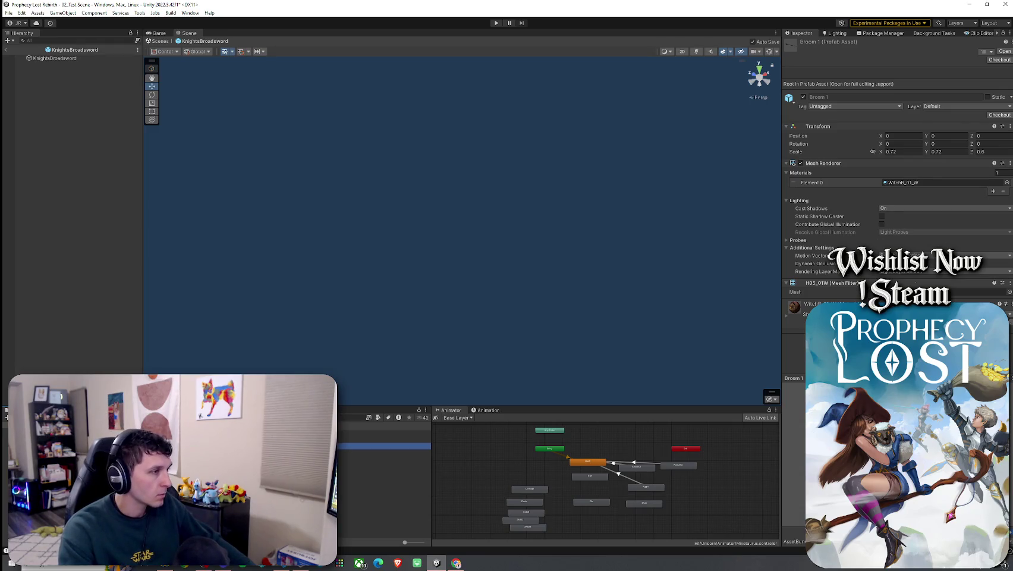
- Open the Broom prefab in Prefab Mode, briefly visiting KnightsShield before returning to Broom
double_click(384, 440)
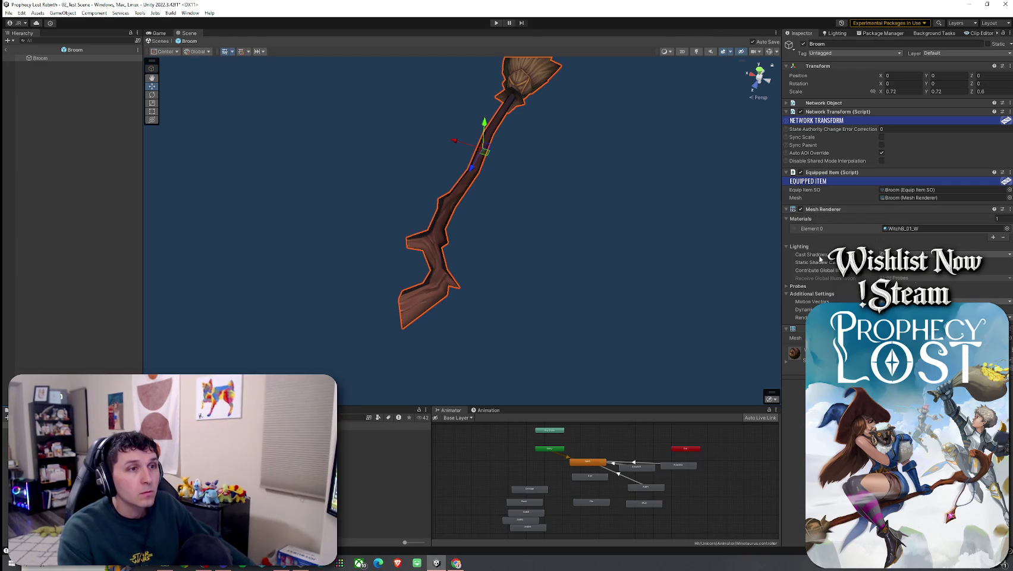
click(380, 433)
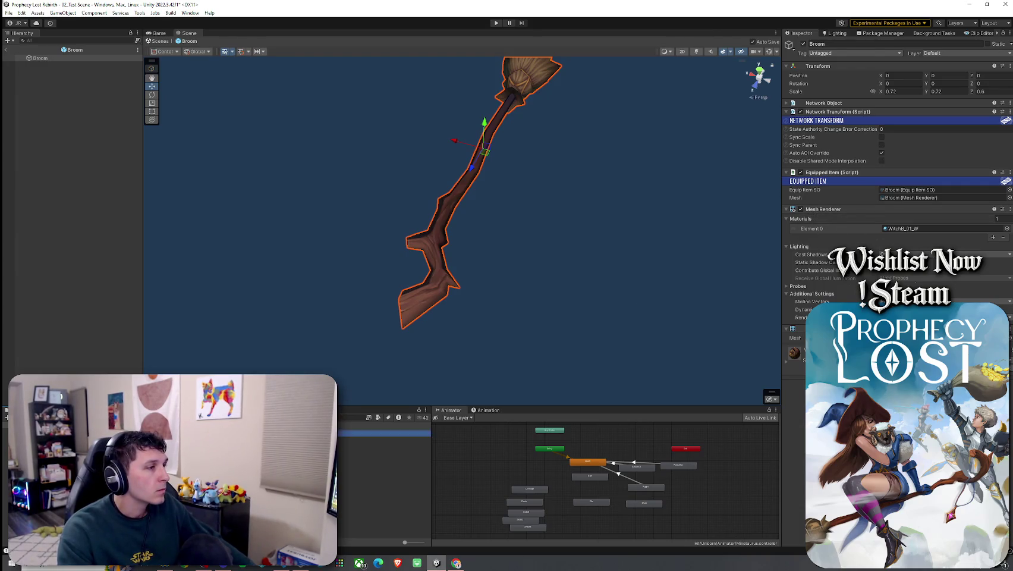
double_click(380, 440)
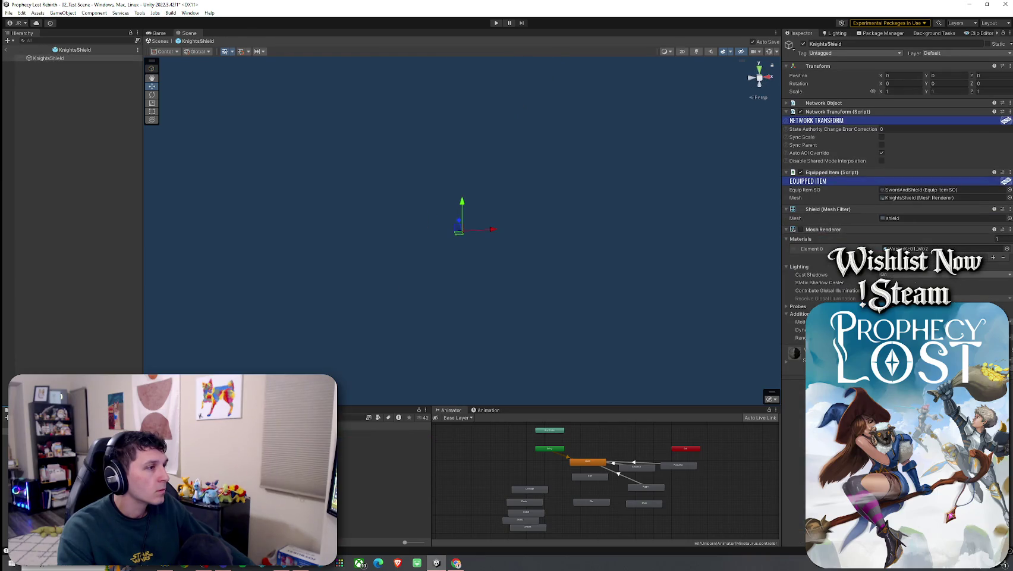
double_click(380, 439)
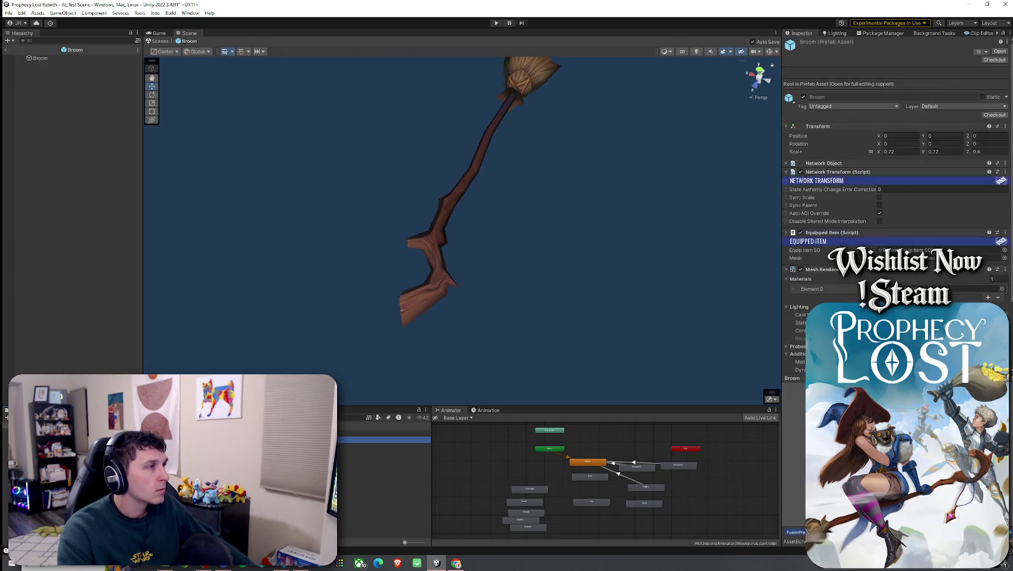
scroll(813, 285, down, 3)
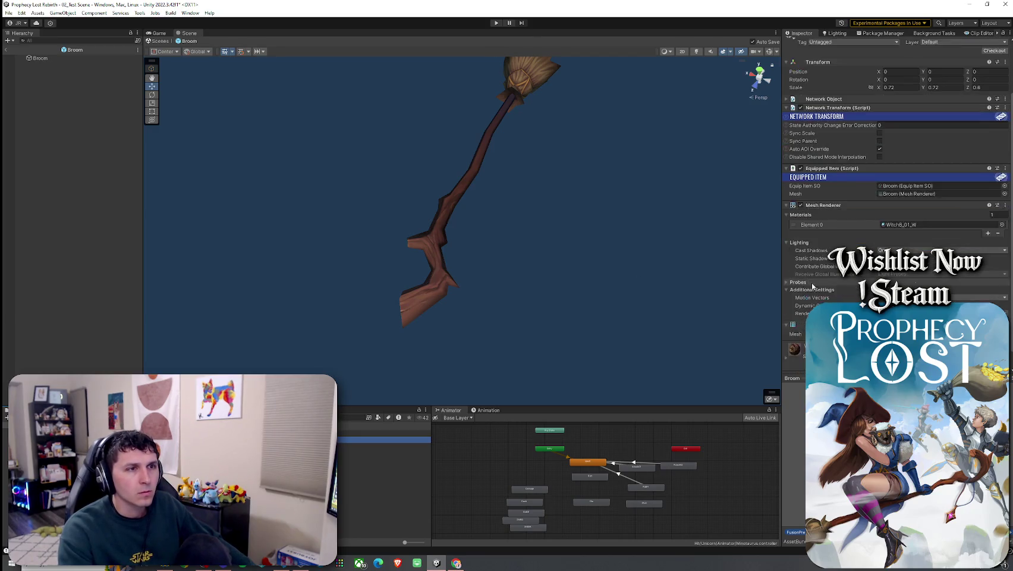
scroll(812, 286, up, 3)
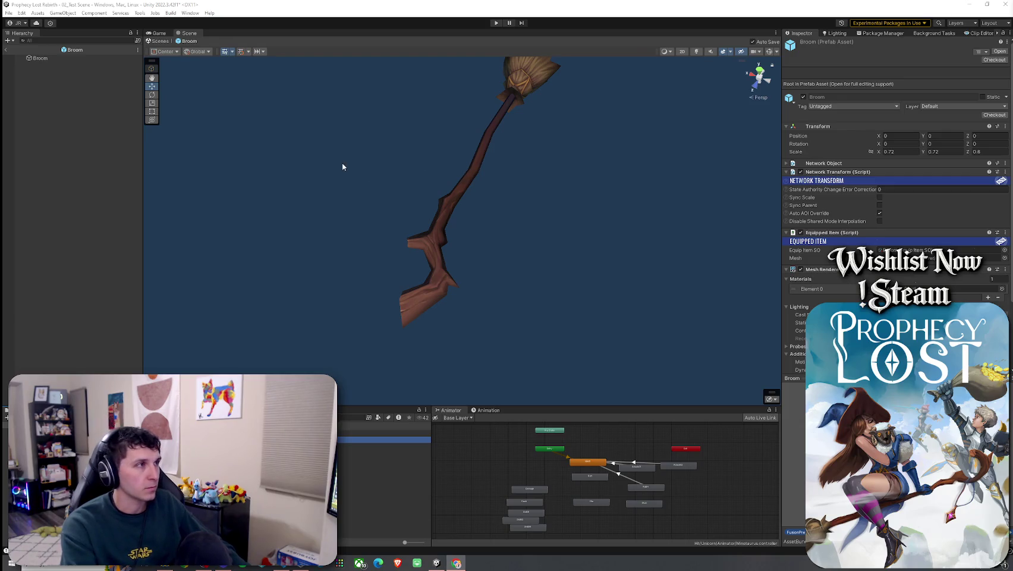
- Exit Broom Prefab Mode back to the 02_Test Scene hierarchy
click(8, 51)
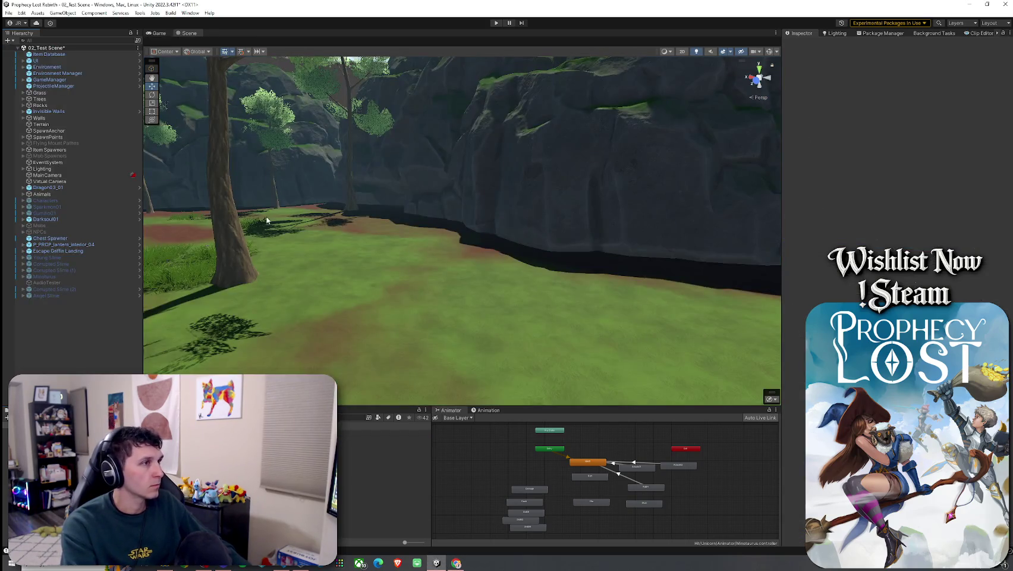
- Save the test scene and browse the Wooden Sword and Wooden Shield prefab assets
scroll(266, 215, down, 5)
key(ctrl+s)
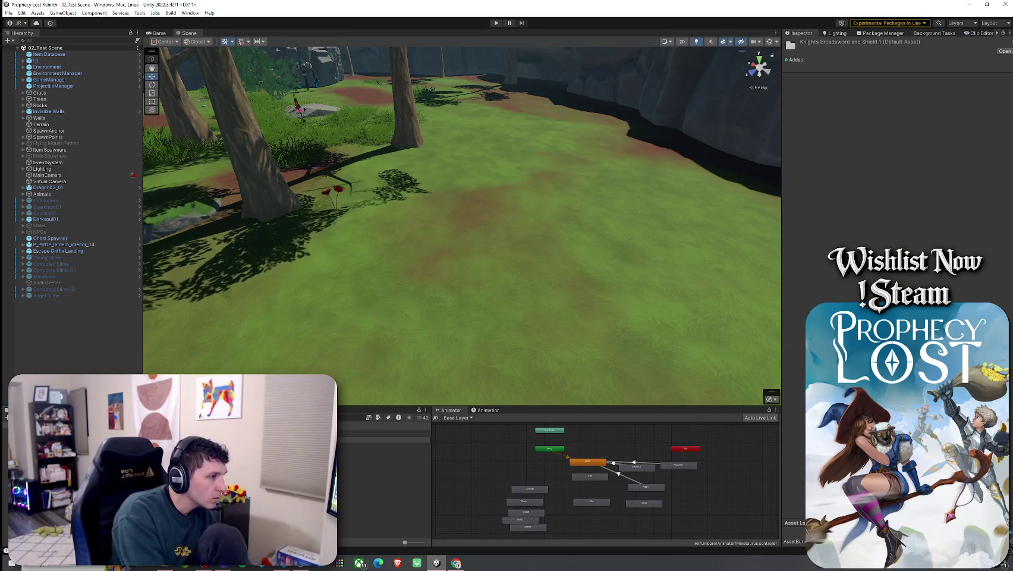
click(380, 442)
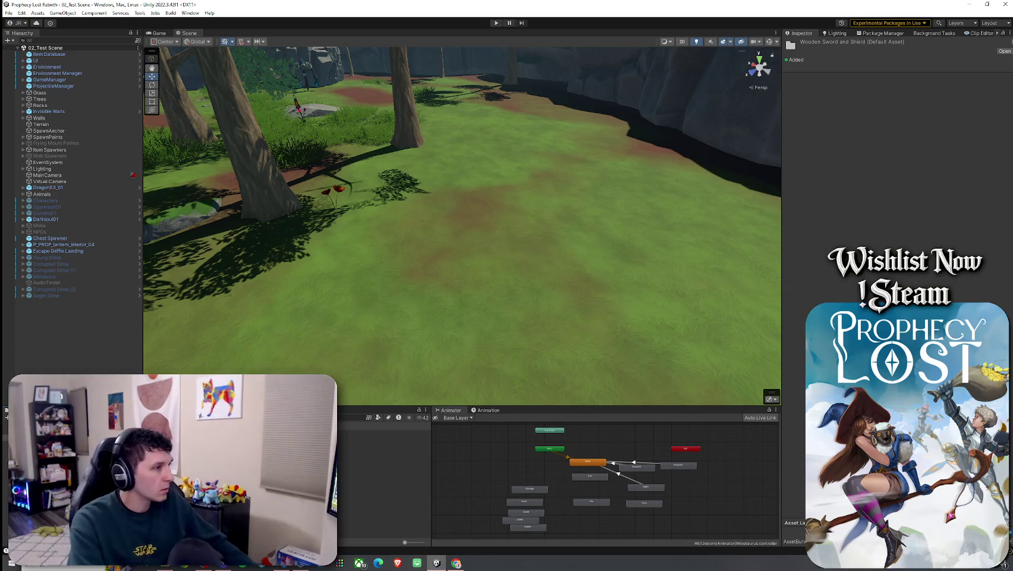
click(381, 433)
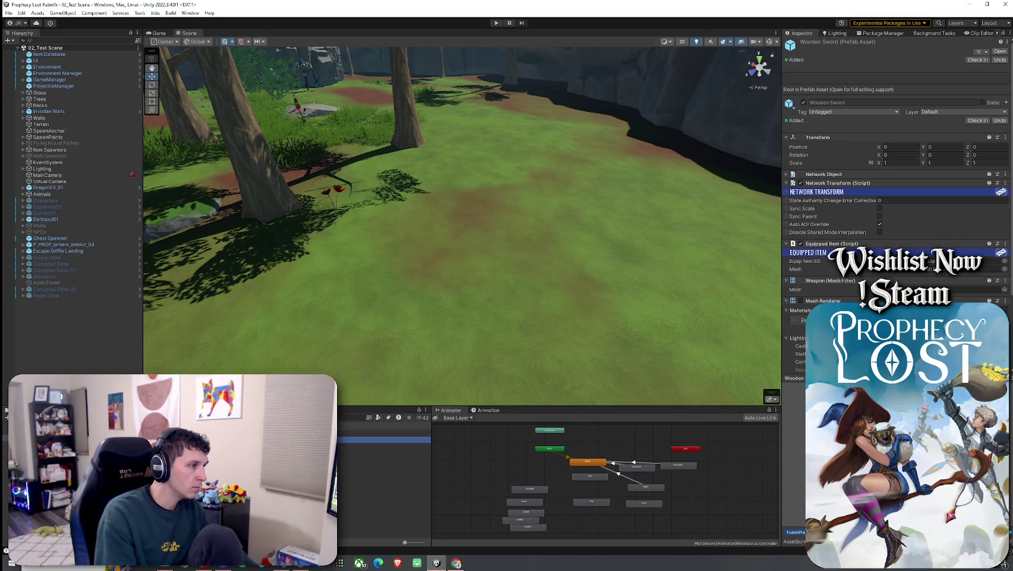
click(384, 432)
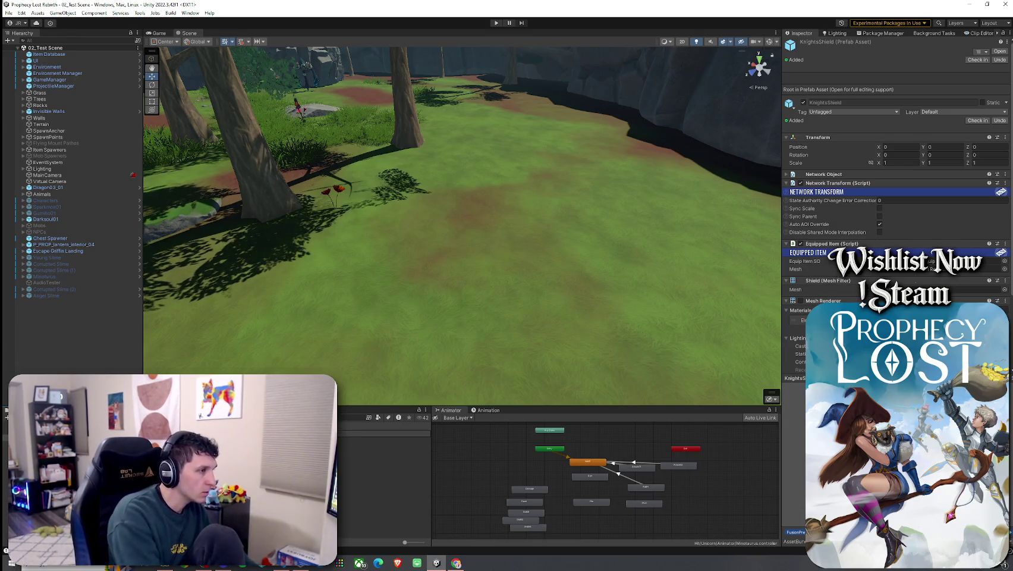
click(384, 433)
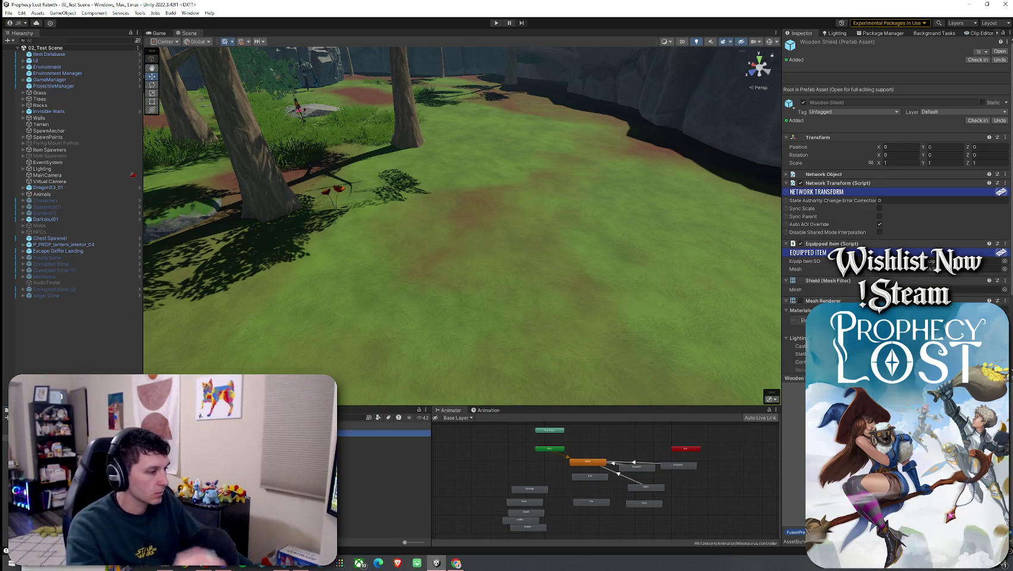
- Open the Wooden Shield prefab for editing
click(8, 13)
click(8, 13)
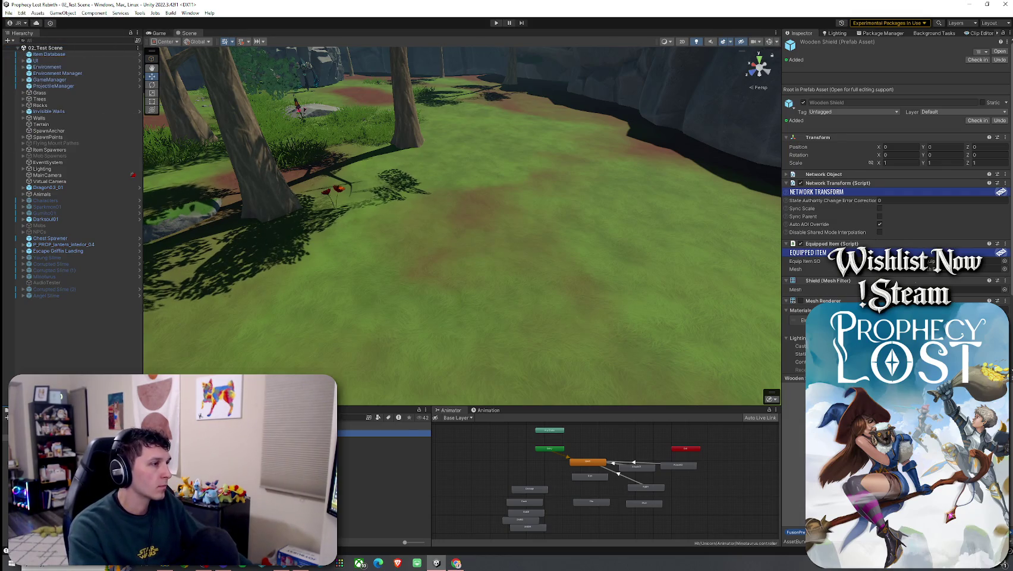
key(Return)
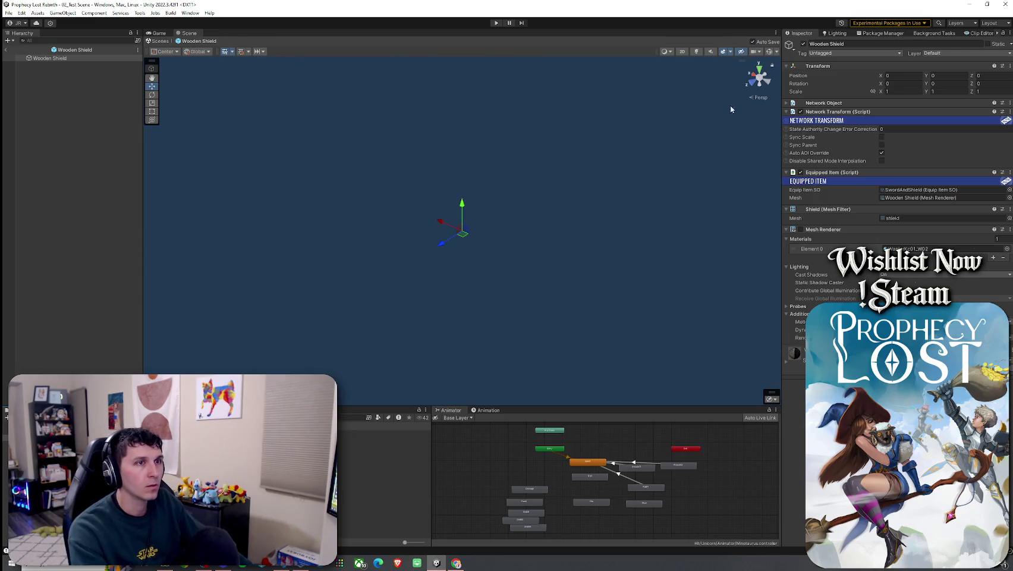
- Enable the Mesh Renderer on both the Wooden Shield and Wooden Sword prefabs
click(802, 230)
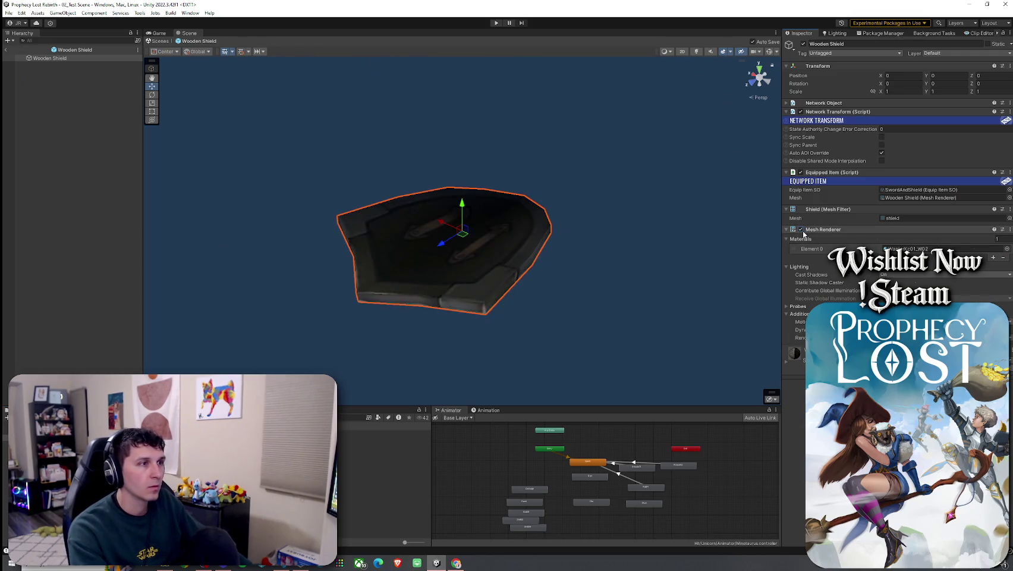
key(Escape)
key(Down)
key(Return)
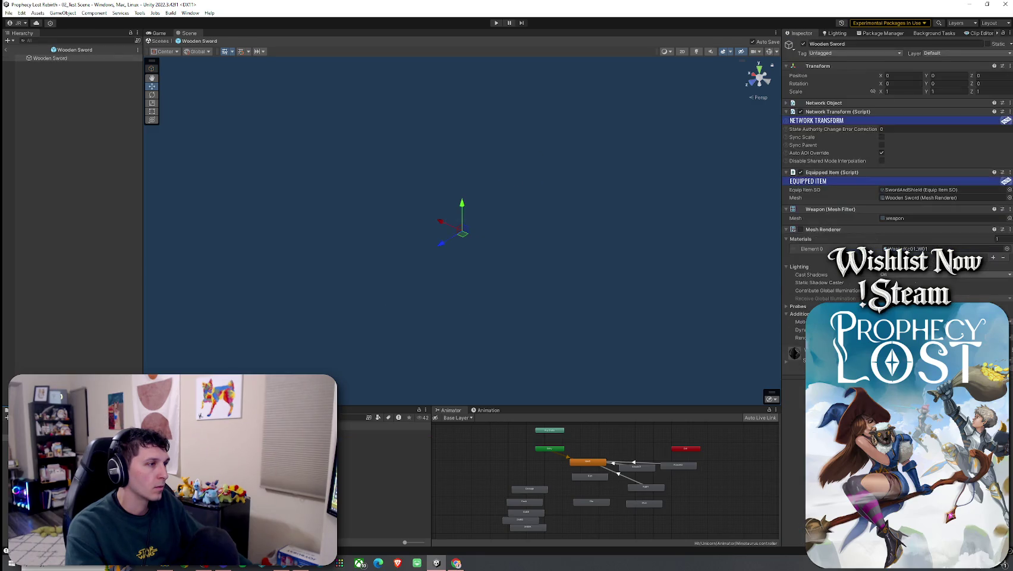
click(800, 230)
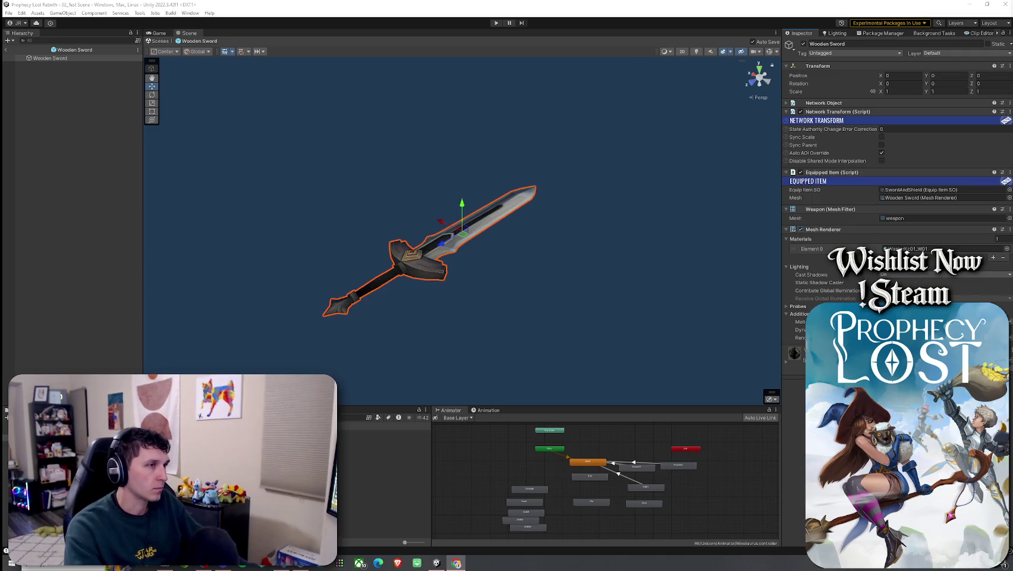
- Reopen the Wooden Shield prefab for editing from the Wooden Sword and Shield folder
click(401, 320)
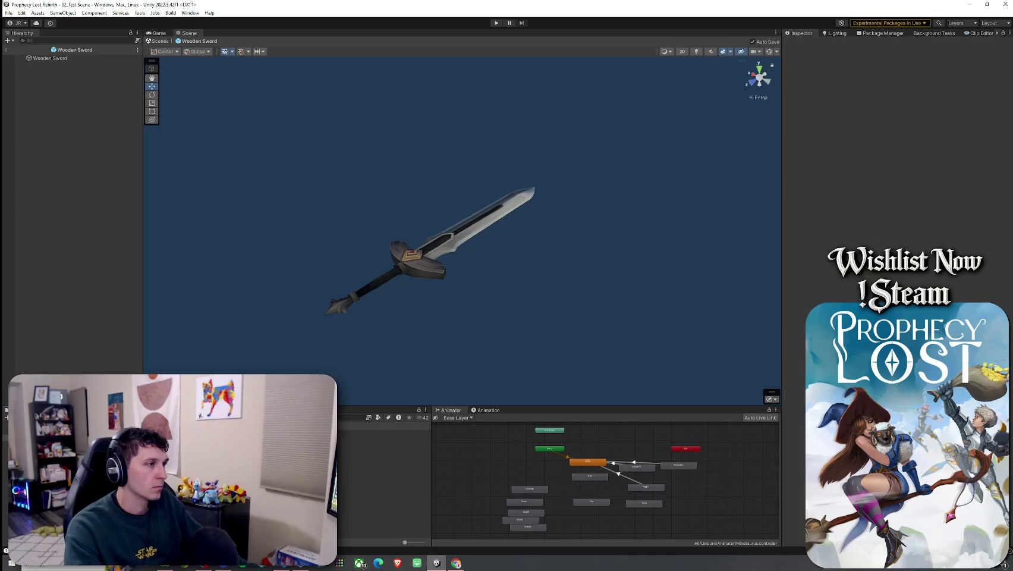
click(416, 256)
click(380, 432)
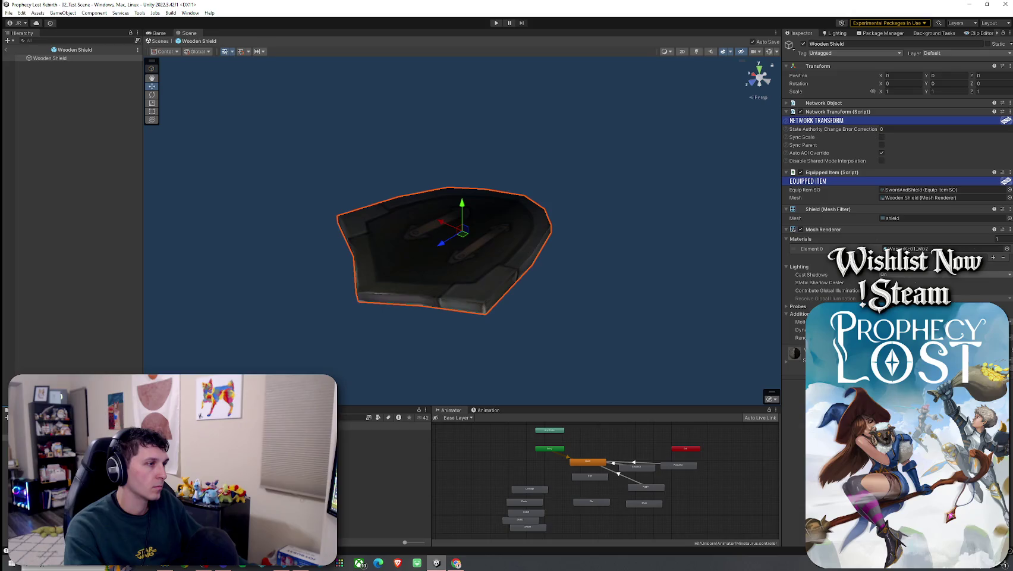
click(357, 440)
double_click(380, 440)
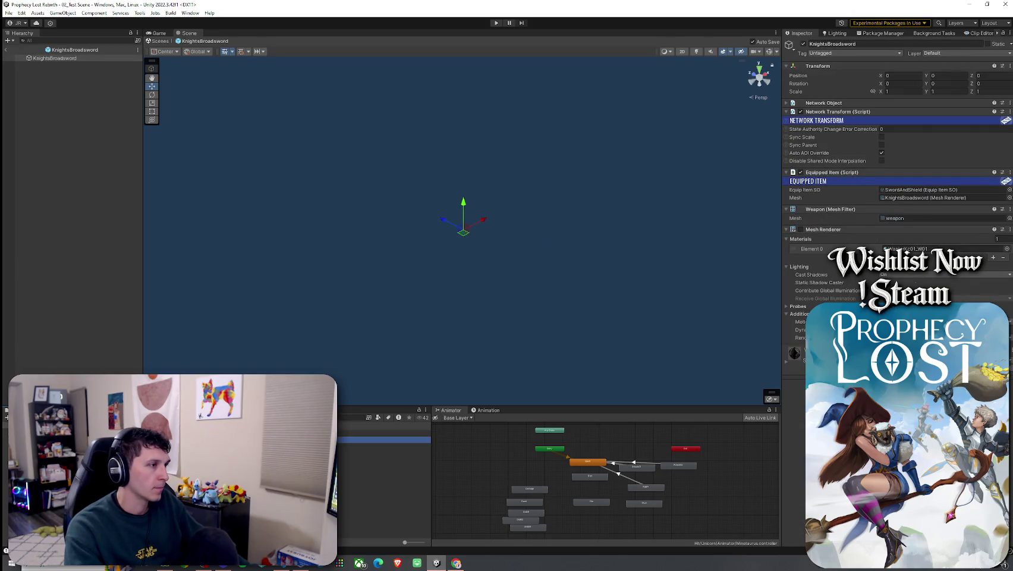
click(380, 434)
double_click(380, 433)
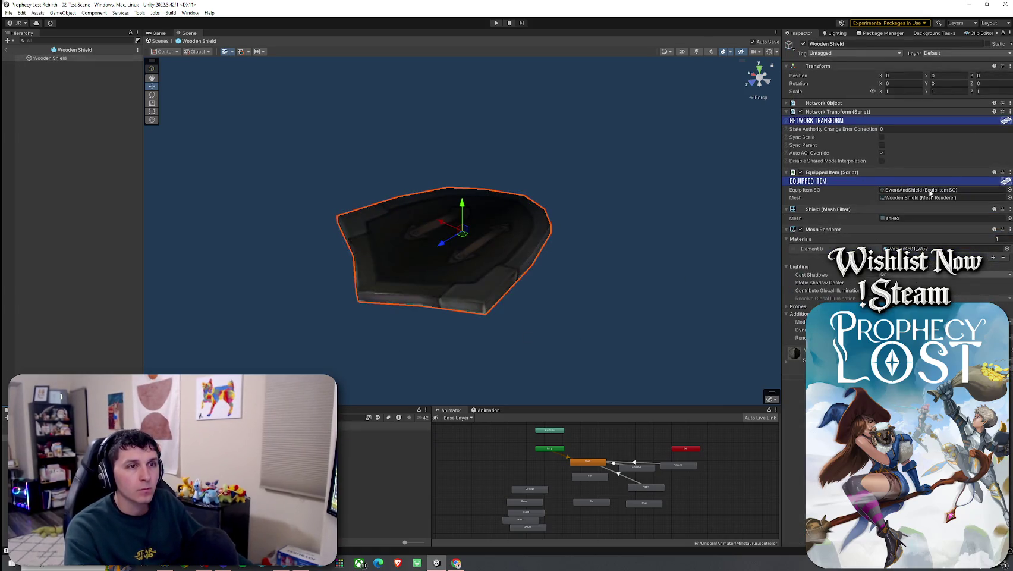
- Set the Wooden Shield's Equip Item SO to WoodenSwordAndShield, keeping Wooden Shield as mesh reference
click(1008, 189)
double_click(920, 232)
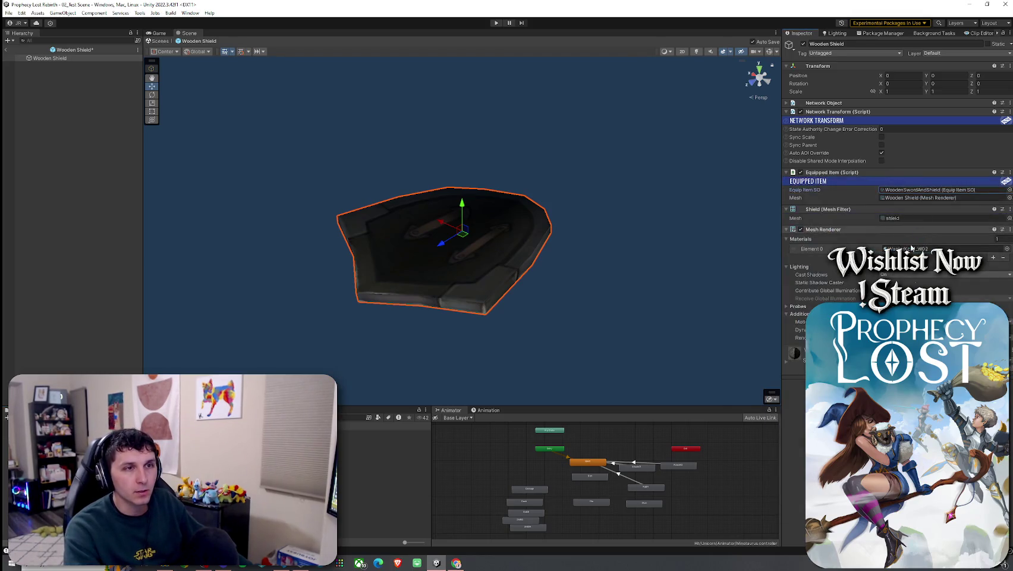
click(1009, 198)
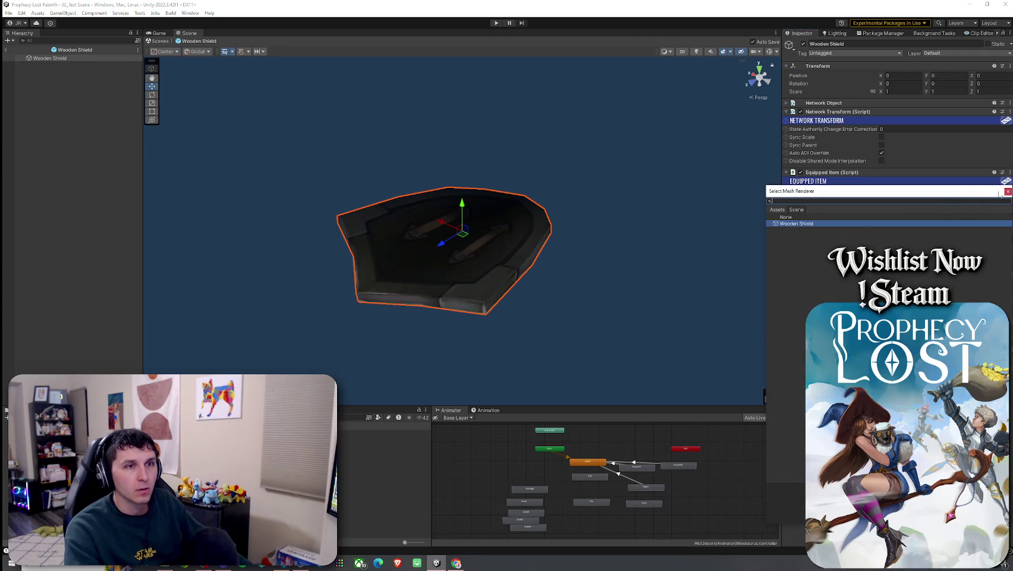
double_click(955, 210)
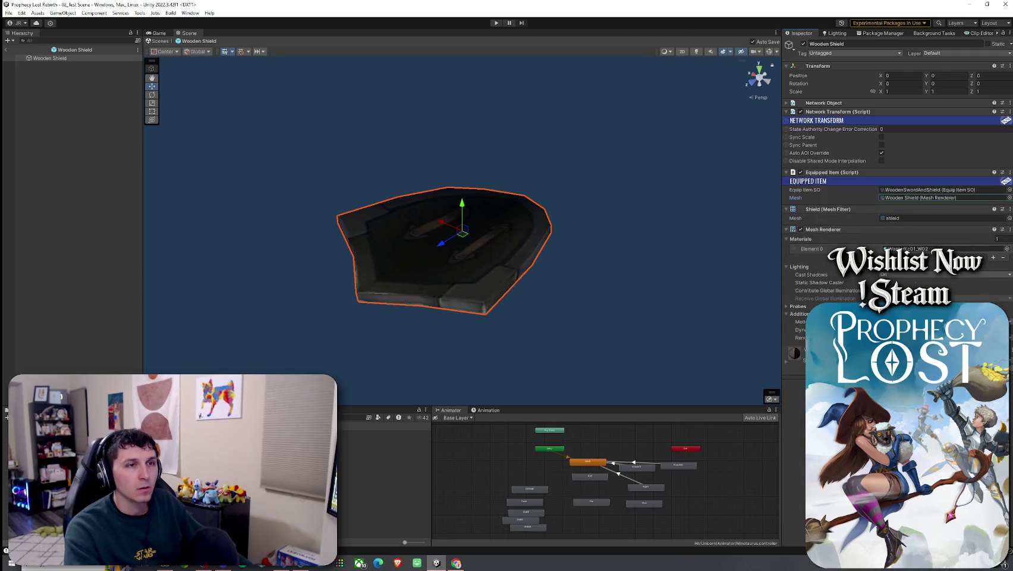
- Locate the referenced shield mesh, then open the Wooden Sword prefab for editing
click(908, 198)
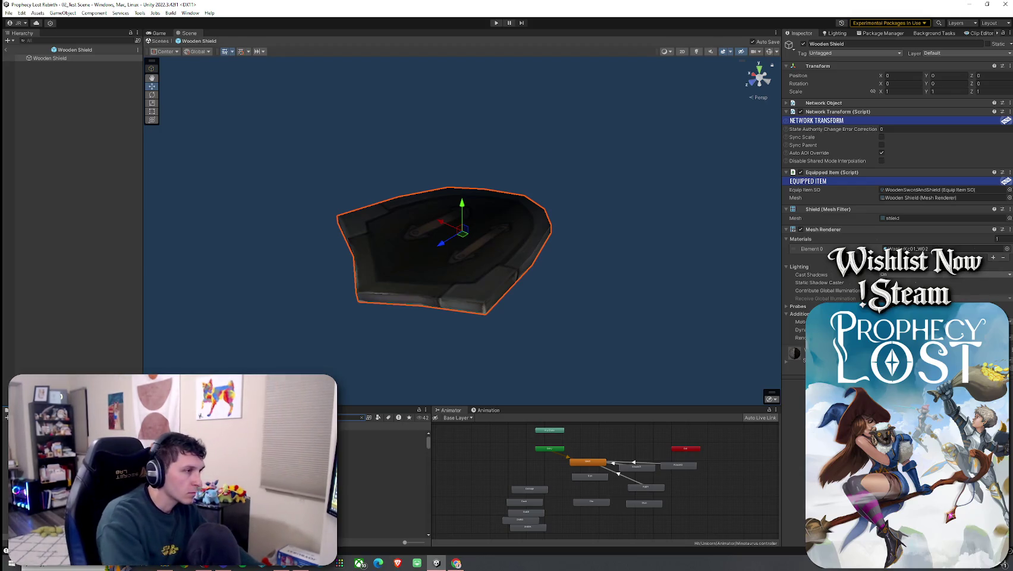
click(381, 433)
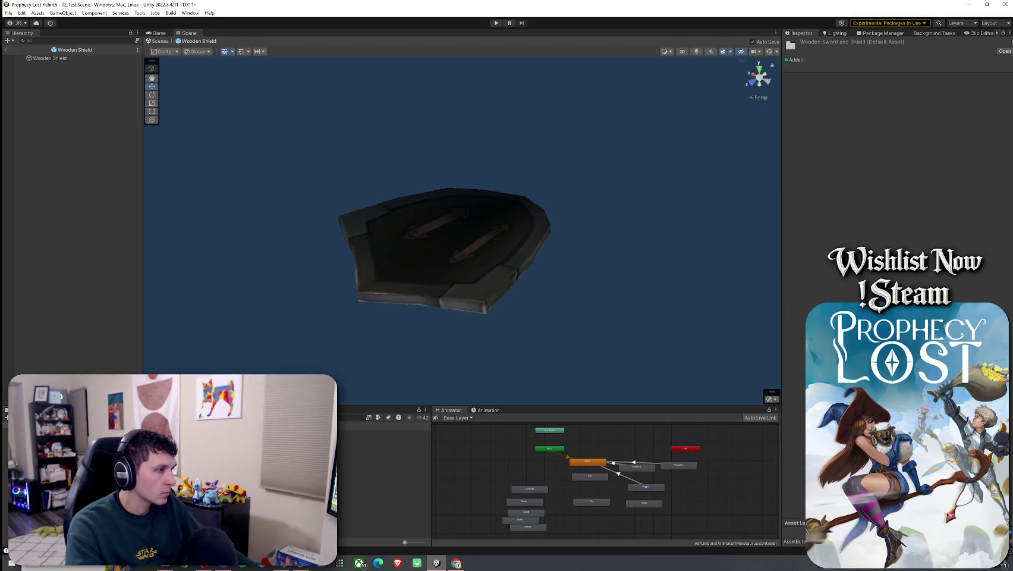
double_click(381, 433)
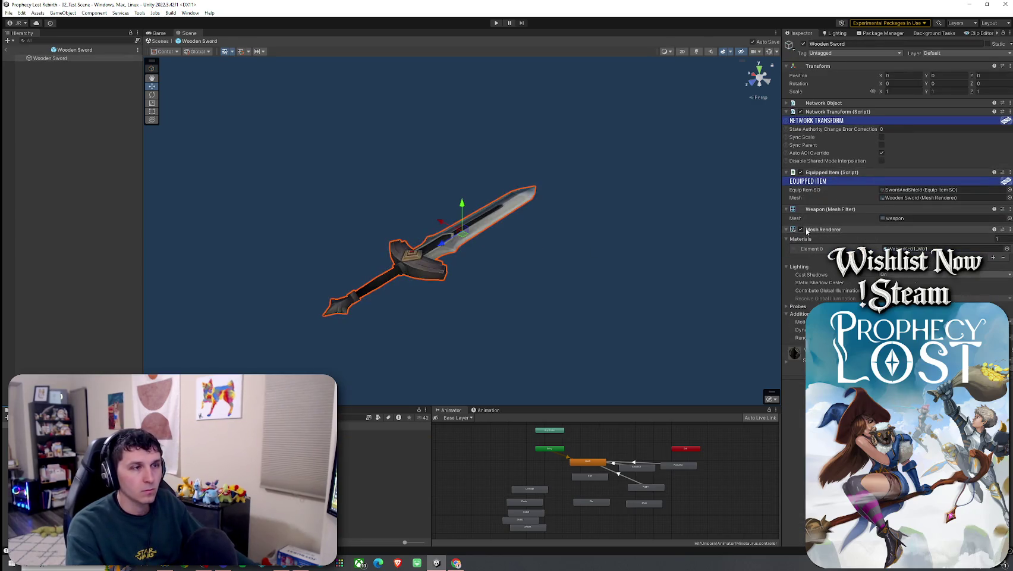
- Set the Wooden Sword's Equip Item SO to WoodenSwordAndShield and inspect that item data
click(1008, 189)
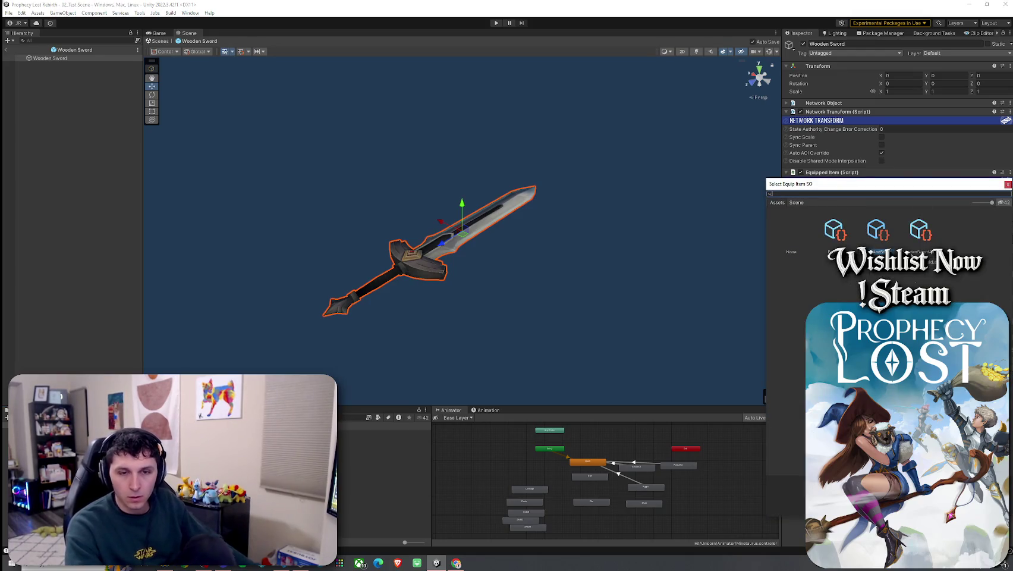
click(919, 232)
key(Return)
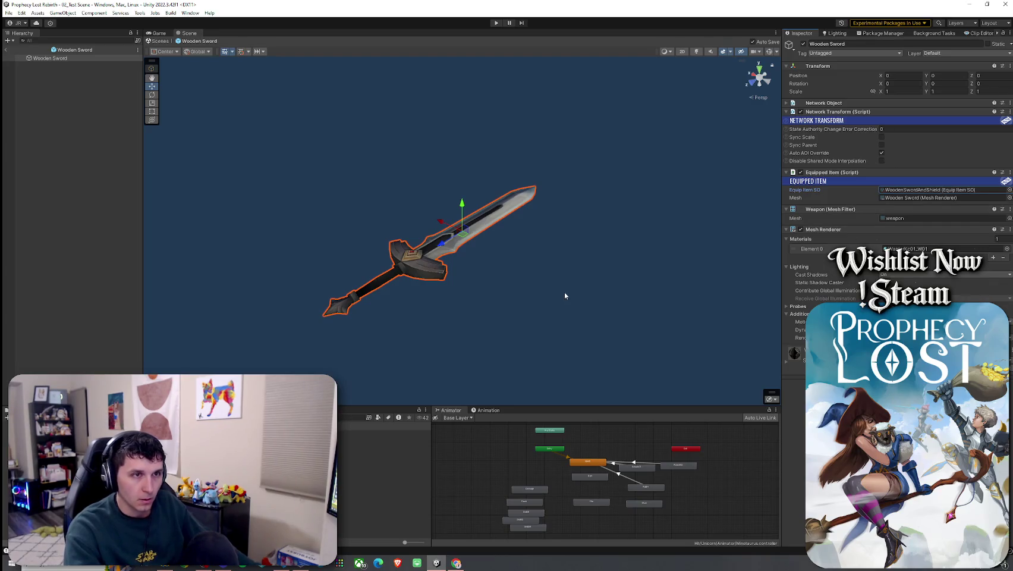
click(383, 446)
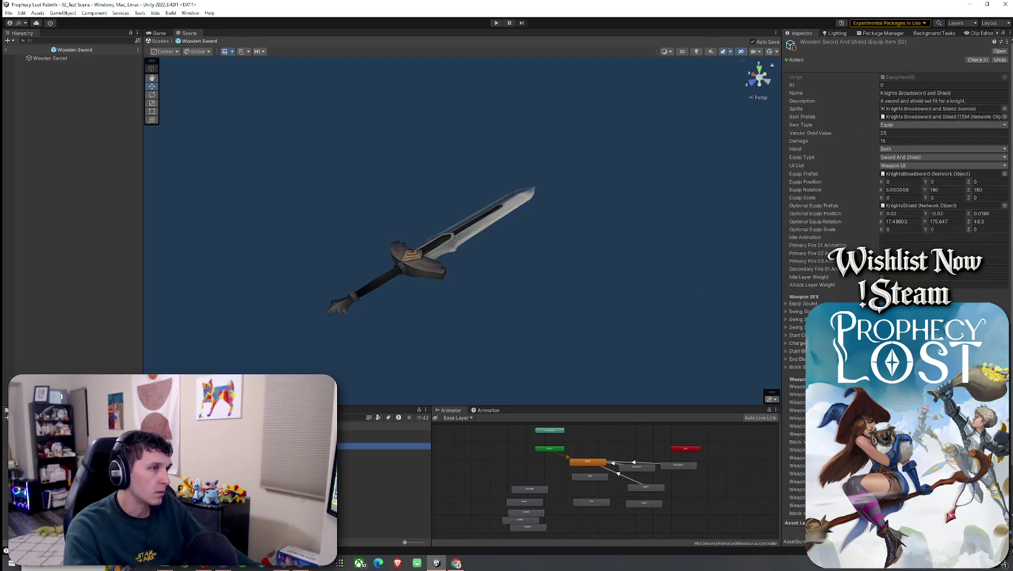
click(70, 58)
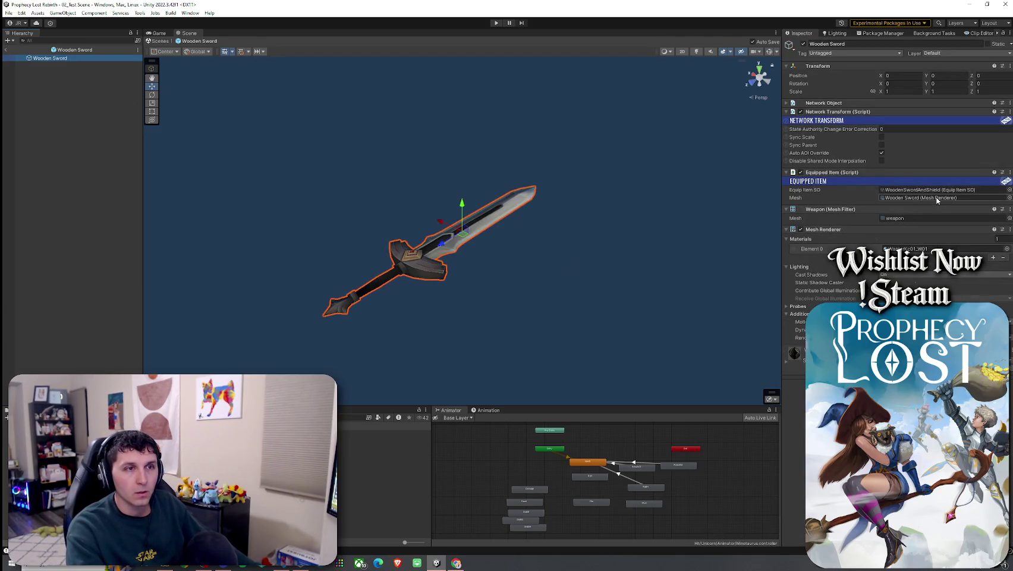
click(906, 198)
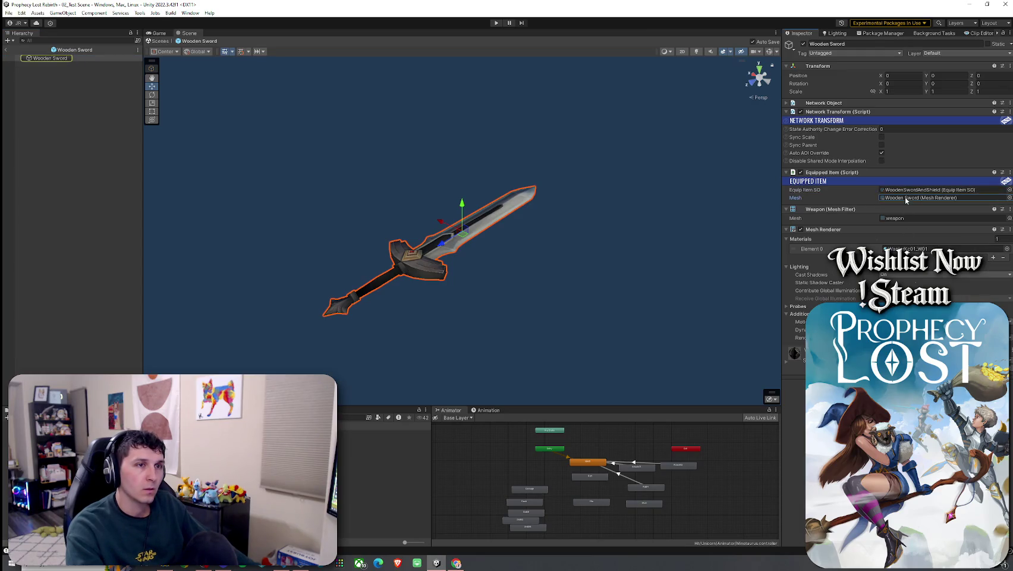
click(913, 189)
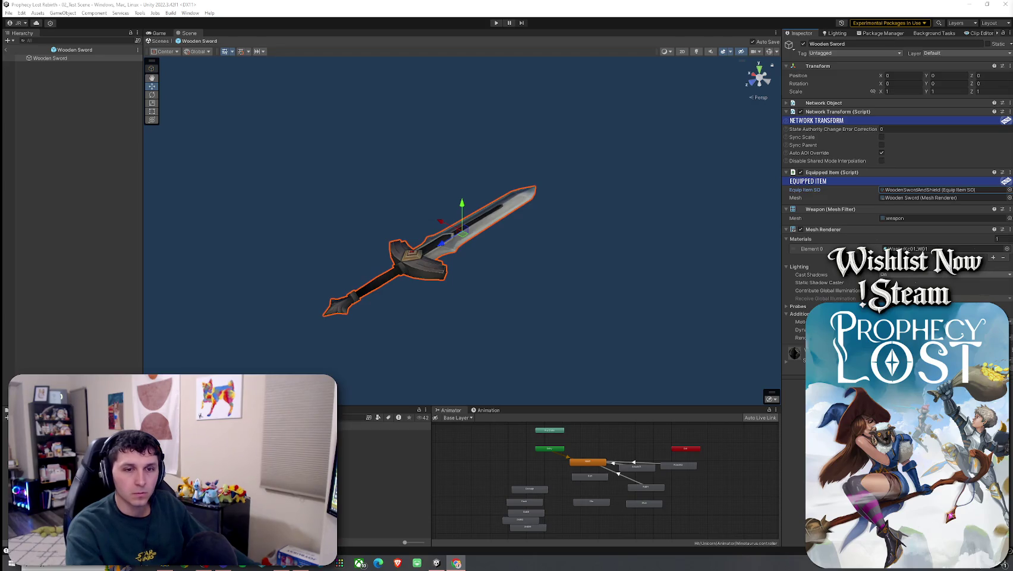
click(437, 563)
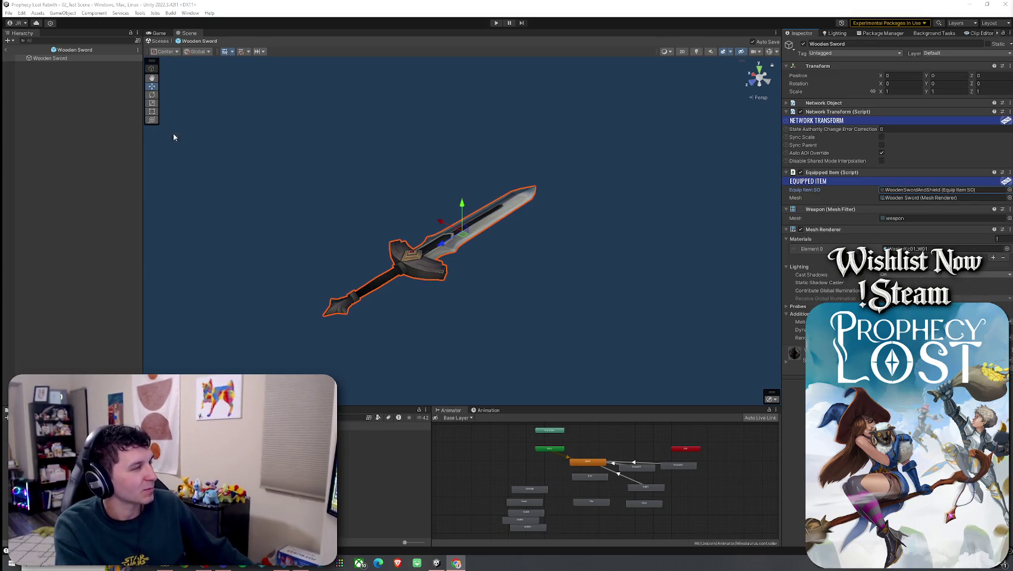
- Exit the Wooden Sword prefab to the 02_Test Scene forest clearing and open the Item Sprites folder
click(7, 52)
drag(275, 205, 333, 238)
click(9, 12)
key(Escape)
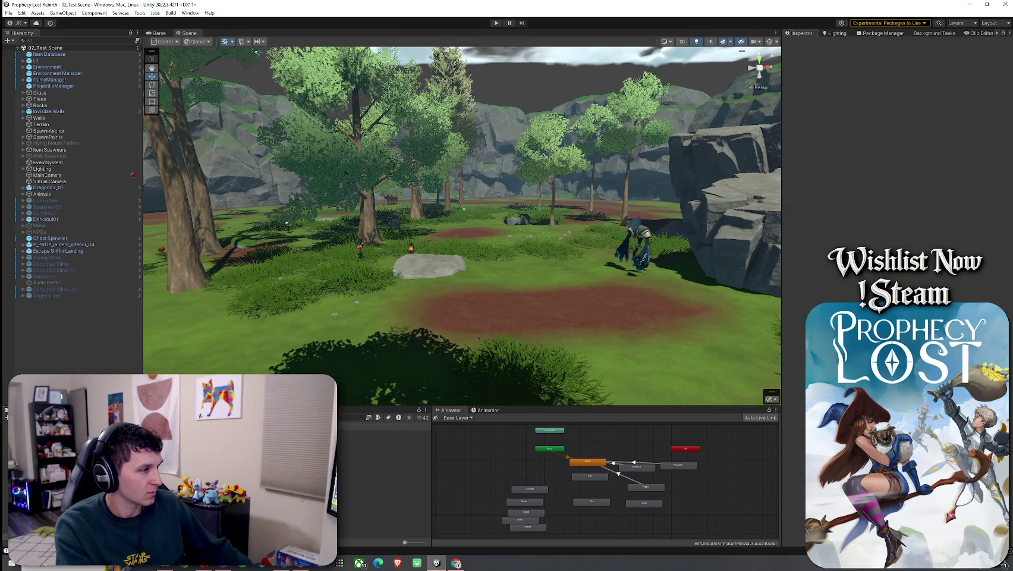
click(351, 417)
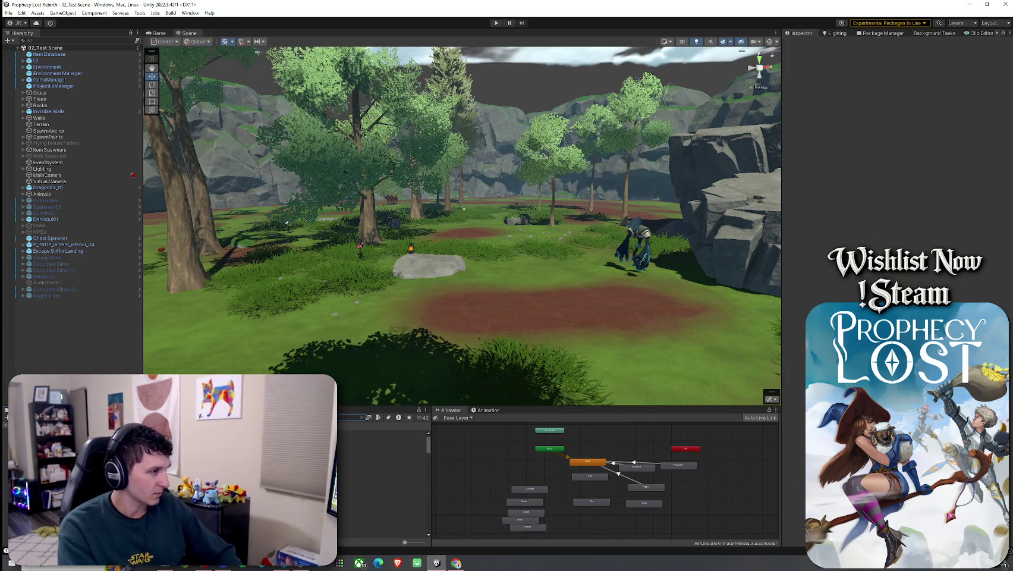
click(380, 471)
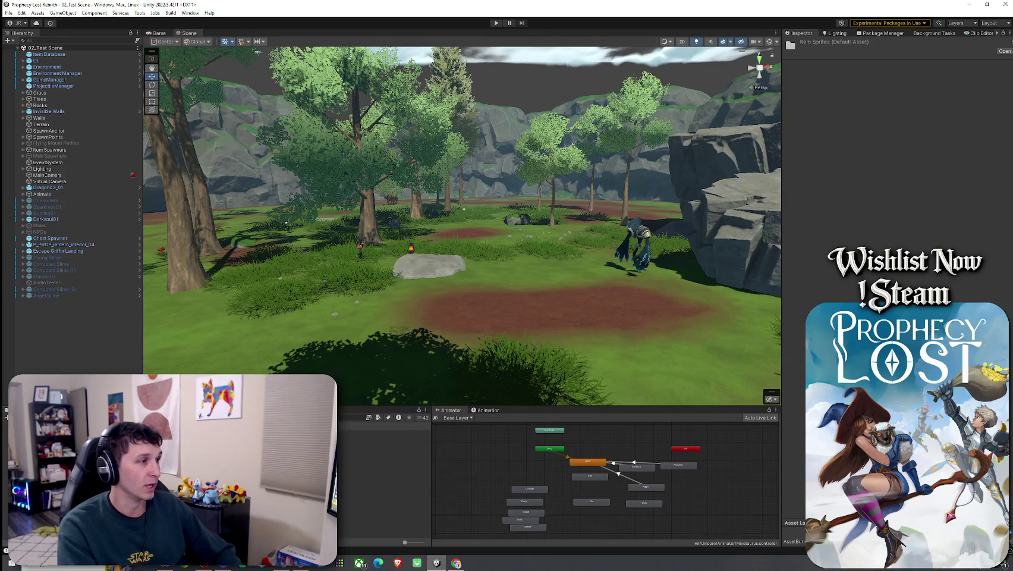
- View the Sword Over Shield, Broad Sword and then Knights Shield sprites' import settings
click(380, 439)
click(380, 433)
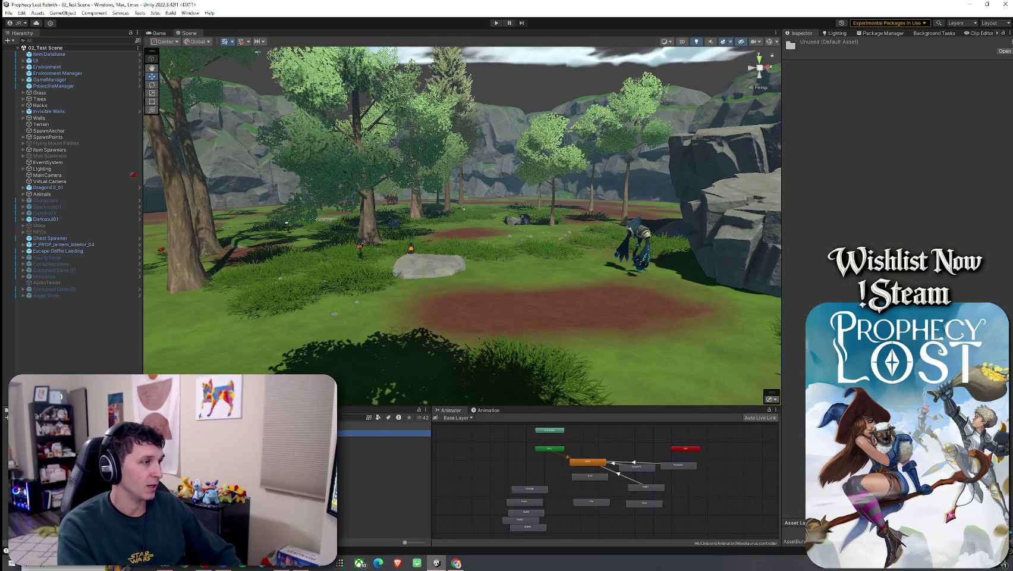
click(380, 439)
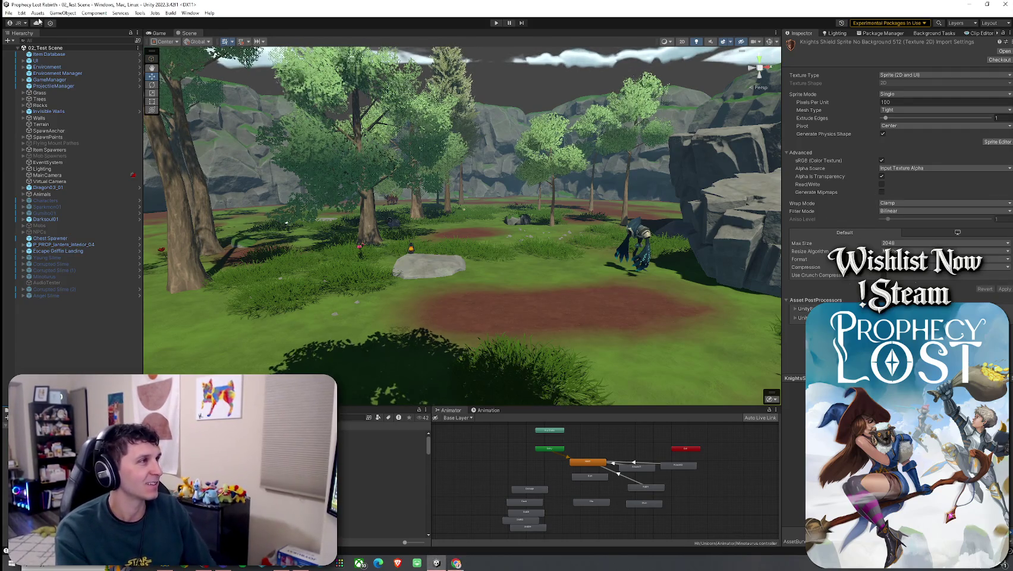
click(9, 12)
click(36, 51)
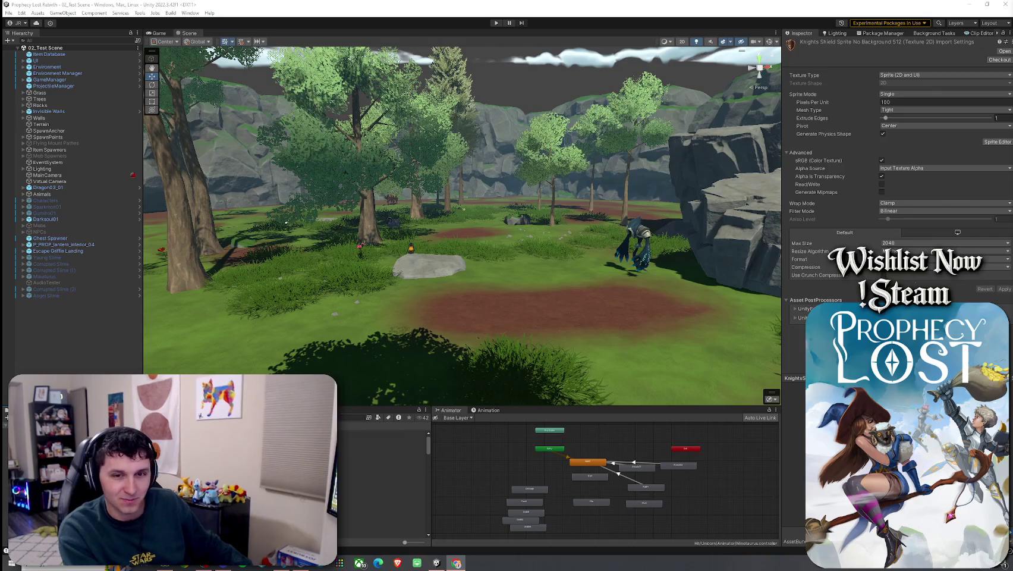
mouse_move(579, 249)
mouse_down()
mouse_move(554, 267)
mouse_move(477, 214)
mouse_move(559, 293)
mouse_move(537, 282)
mouse_up()
- Fly the Scene view toward the forest clearing and save the 02_Test Scene
mouse_move(532, 267)
mouse_down()
mouse_move(626, 284)
mouse_move(511, 277)
mouse_up()
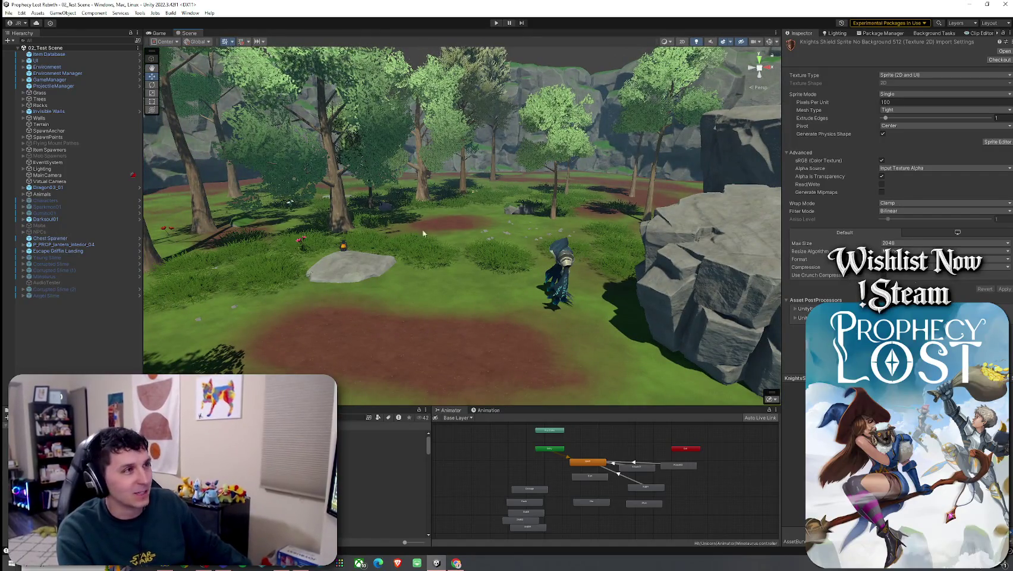
click(8, 12)
click(26, 52)
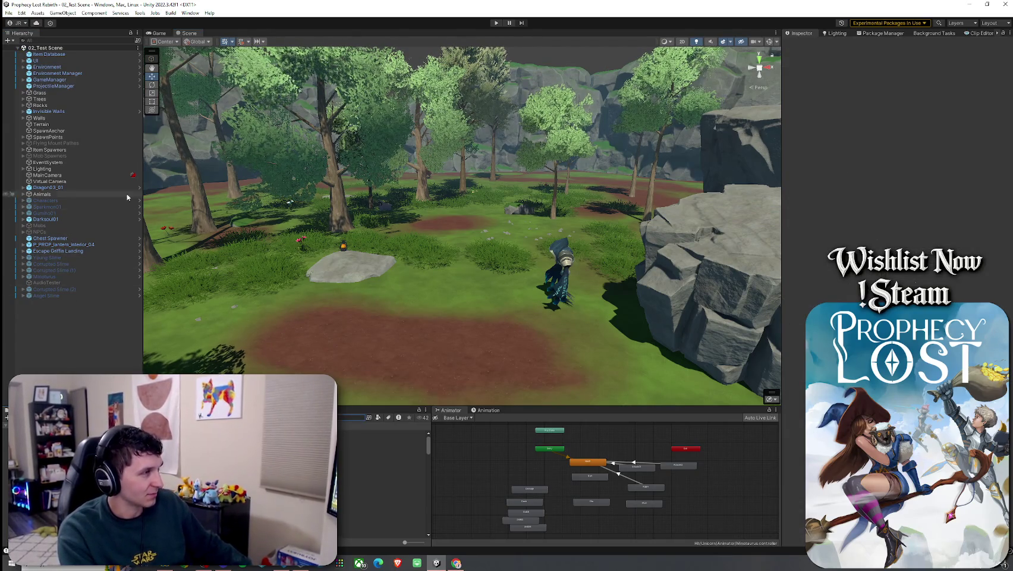
- Add a third Item SO List entry on Item Database with WoodenSwordAndShield as Element 2
click(81, 55)
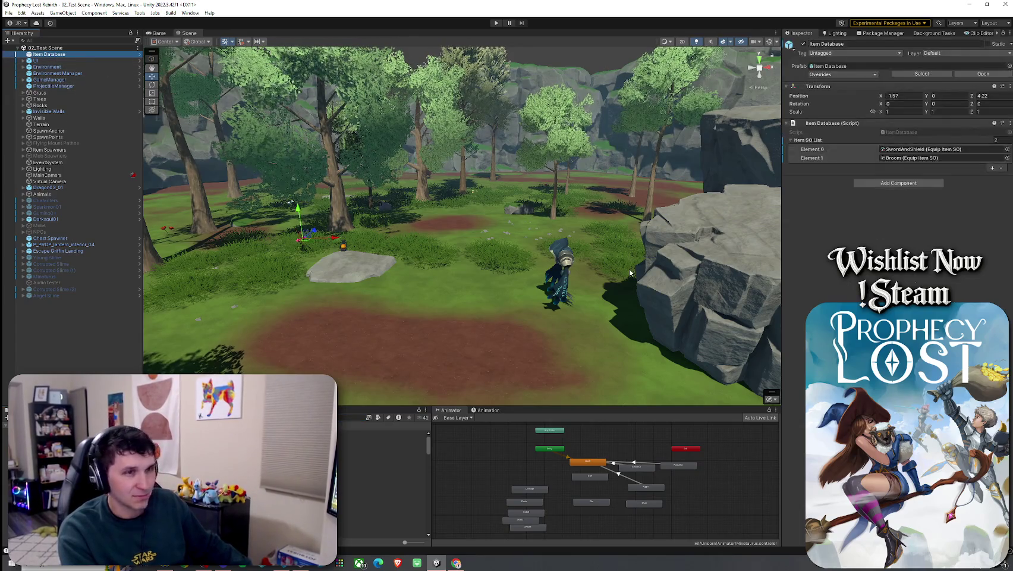
click(991, 168)
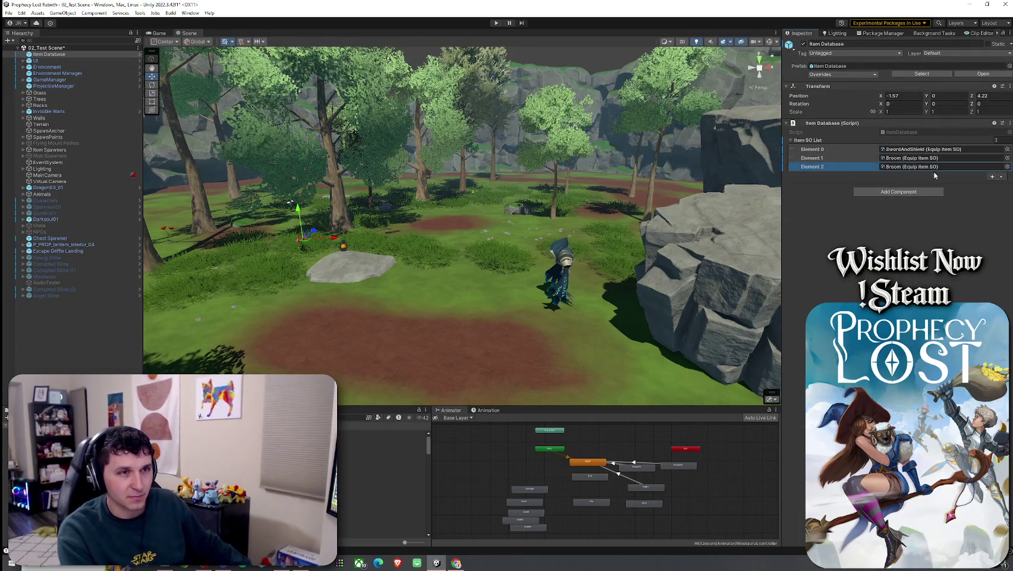
click(1007, 167)
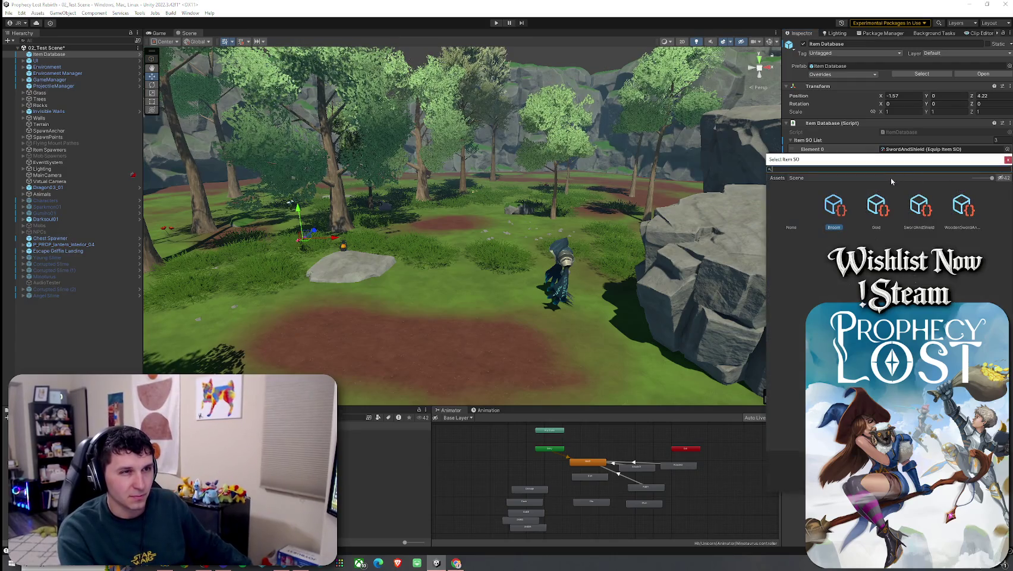
double_click(963, 208)
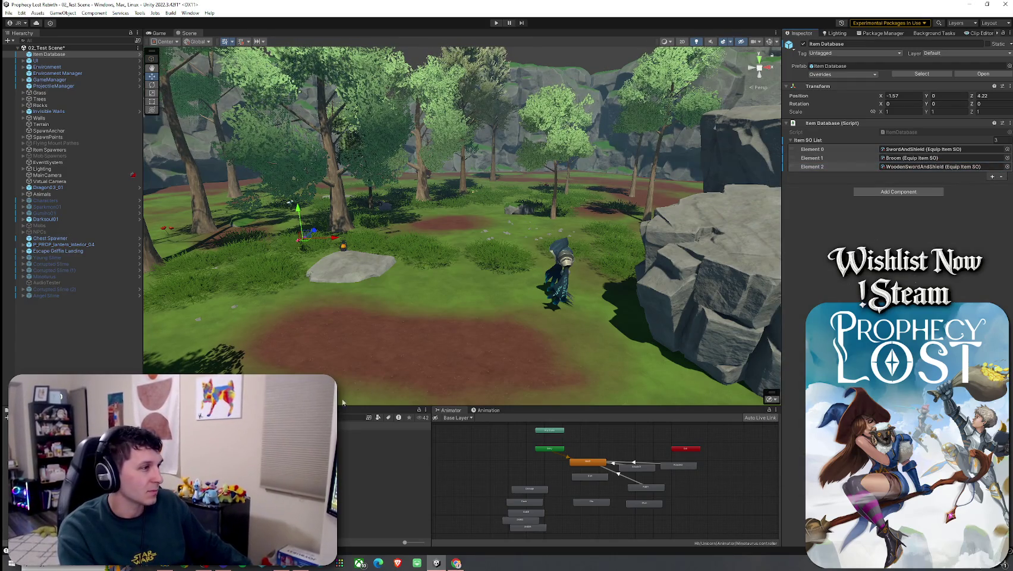
- Give the WoodenSwordAndShield item ID 2 and rename it 'Wooden Broadsword and Shield'
double_click(933, 167)
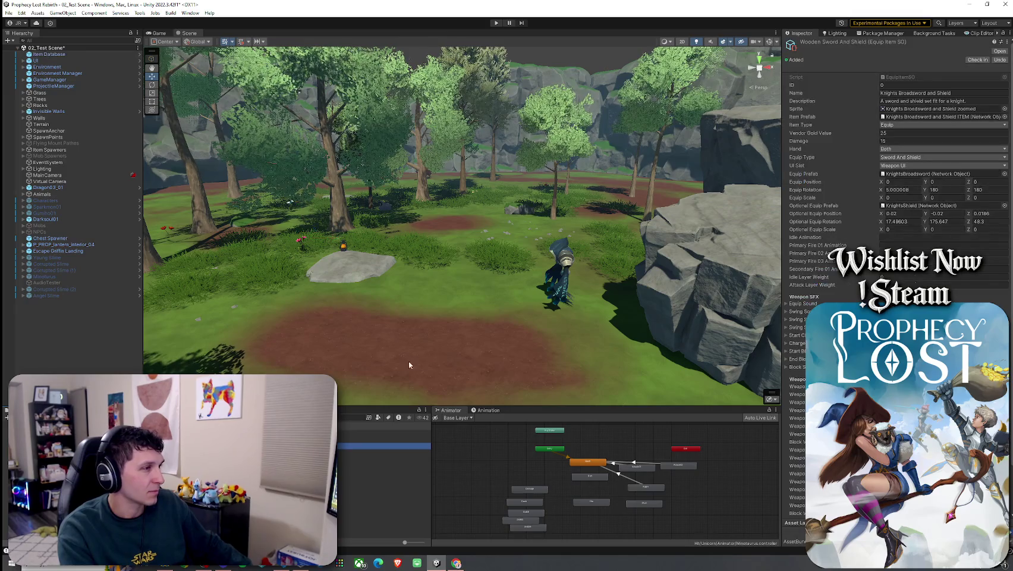
click(892, 85)
text(2)
double_click(889, 93)
text(Wooden)
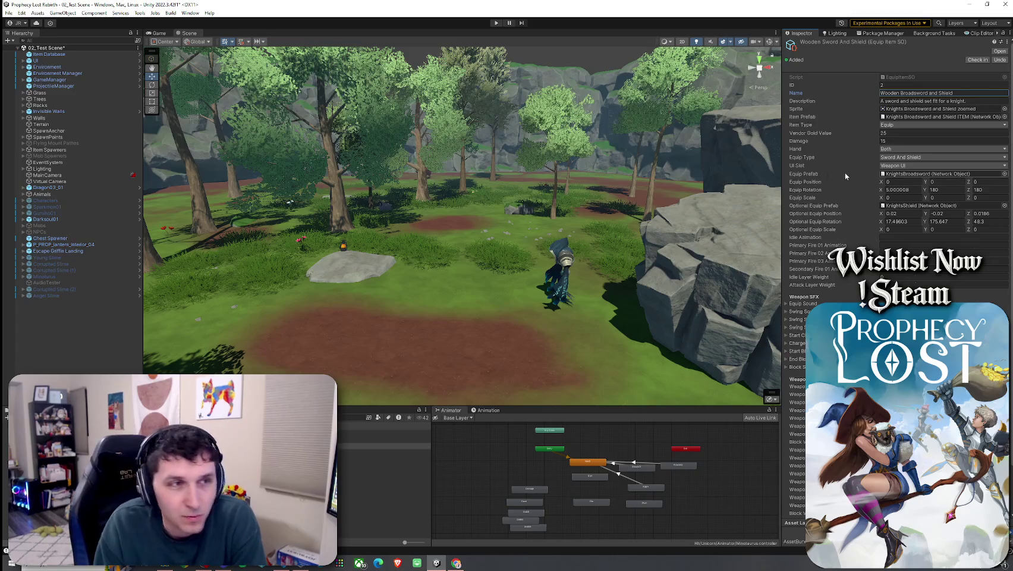
mouse_move(782, 200)
mouse_down()
mouse_move(626, 200)
mouse_move(460, 220)
mouse_move(702, 213)
mouse_move(645, 214)
mouse_up()
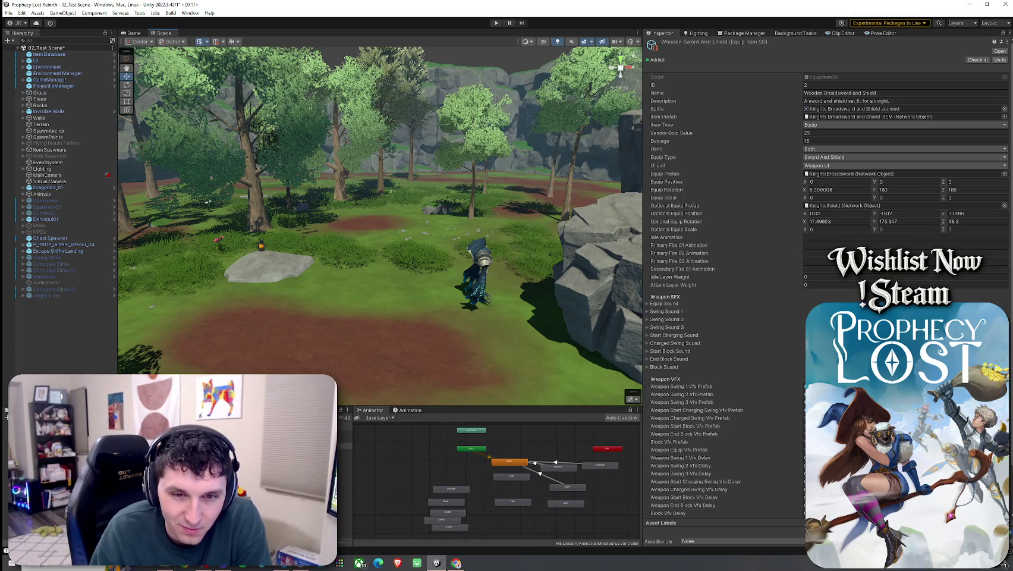
drag(643, 207, 719, 207)
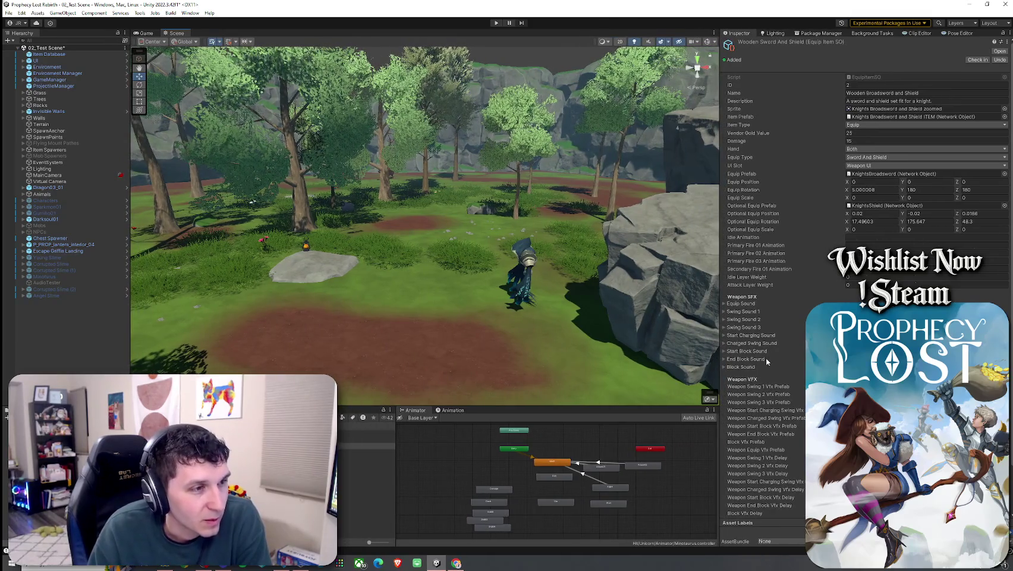
scroll(766, 371, down, 3)
scroll(765, 434, up, 3)
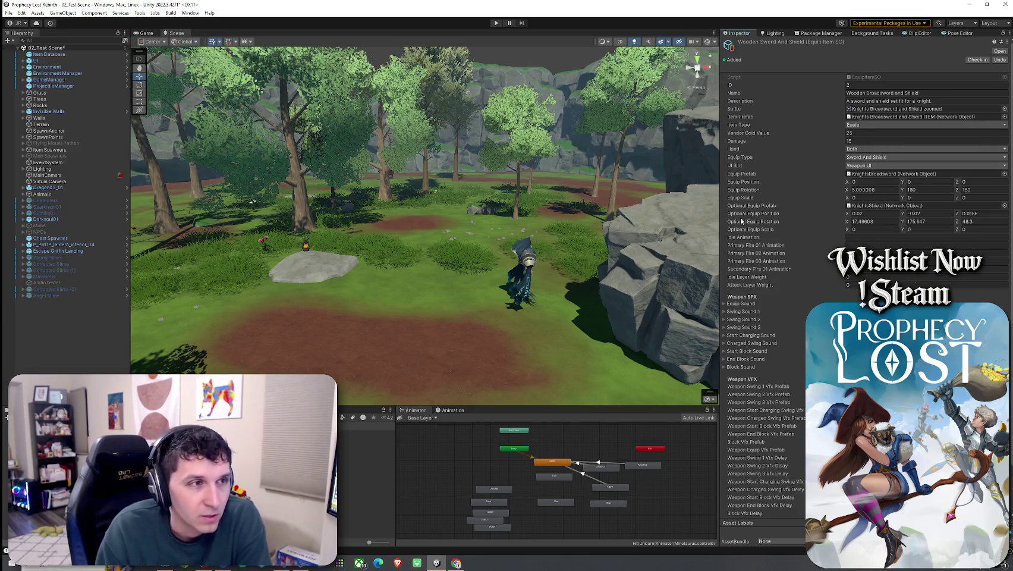
scroll(763, 302, down, 2)
scroll(750, 339, down, 1)
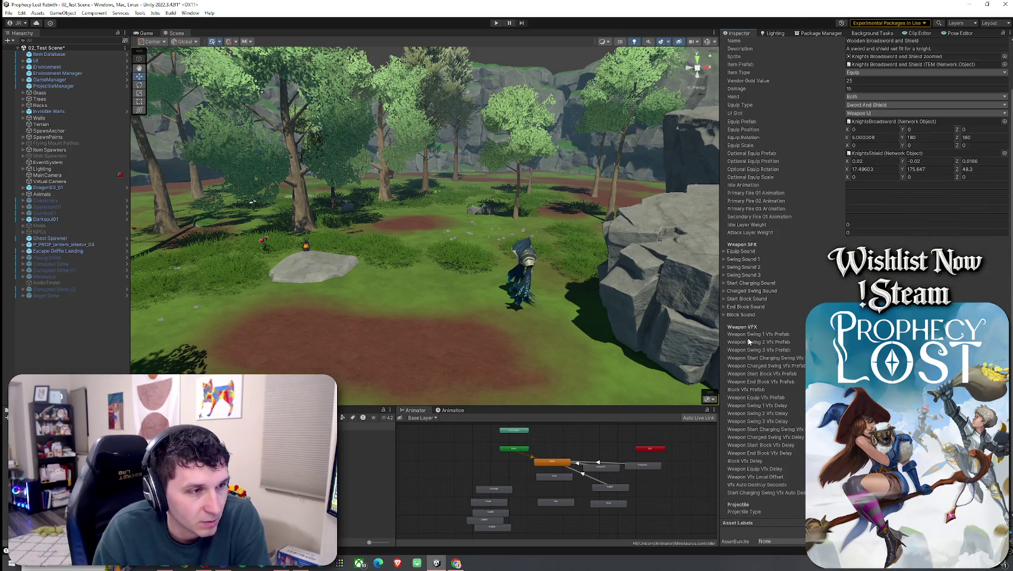
scroll(778, 440, up, 3)
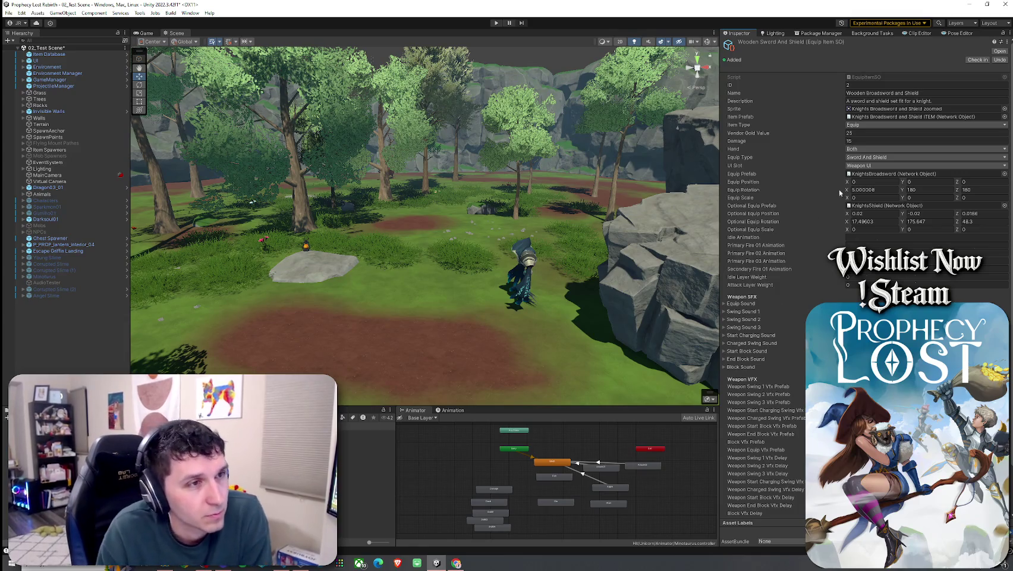
click(874, 103)
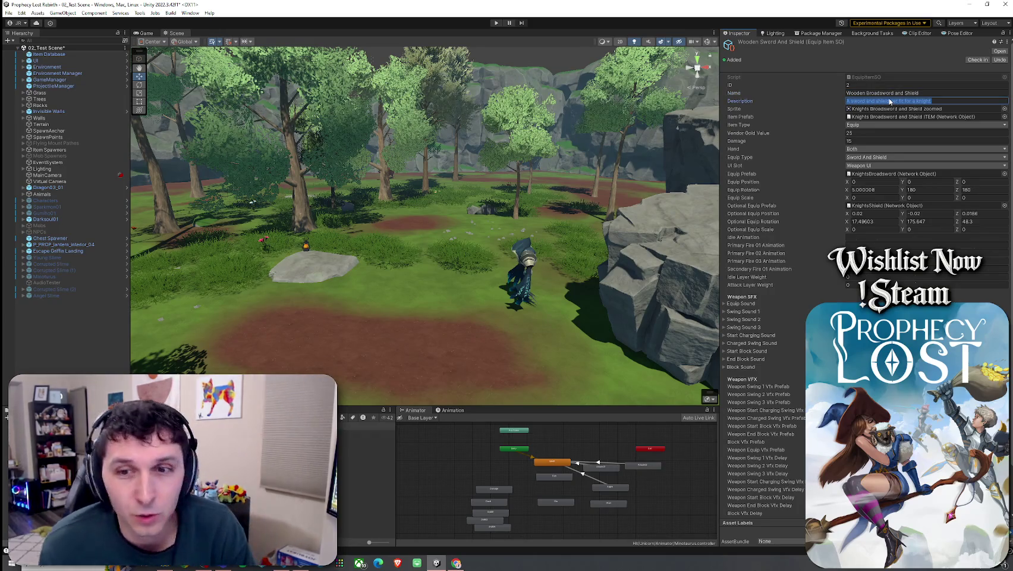
- Set the item description to 'A flimsy set. Not very intimidating.'
text(A)
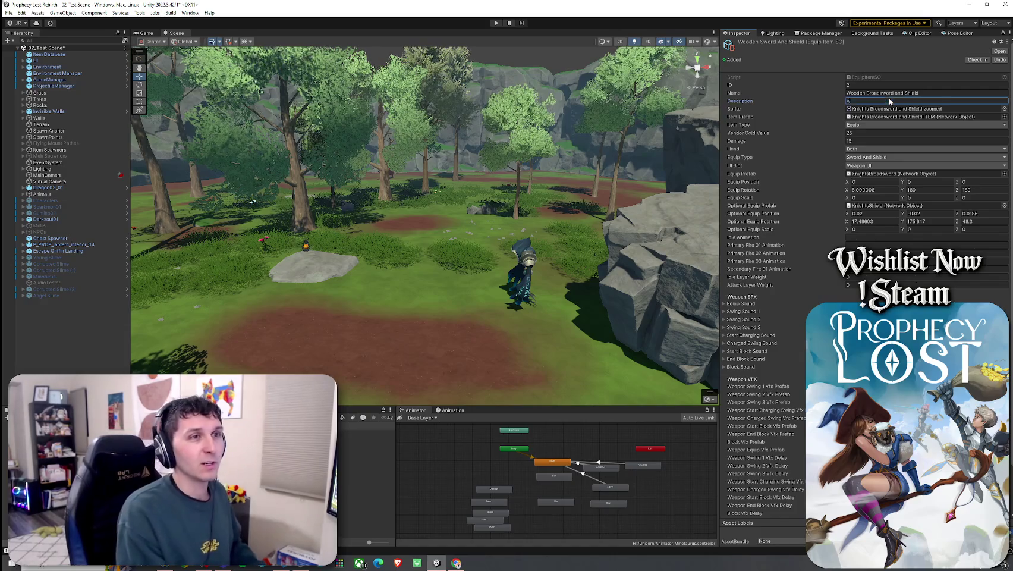
text( flimsy)
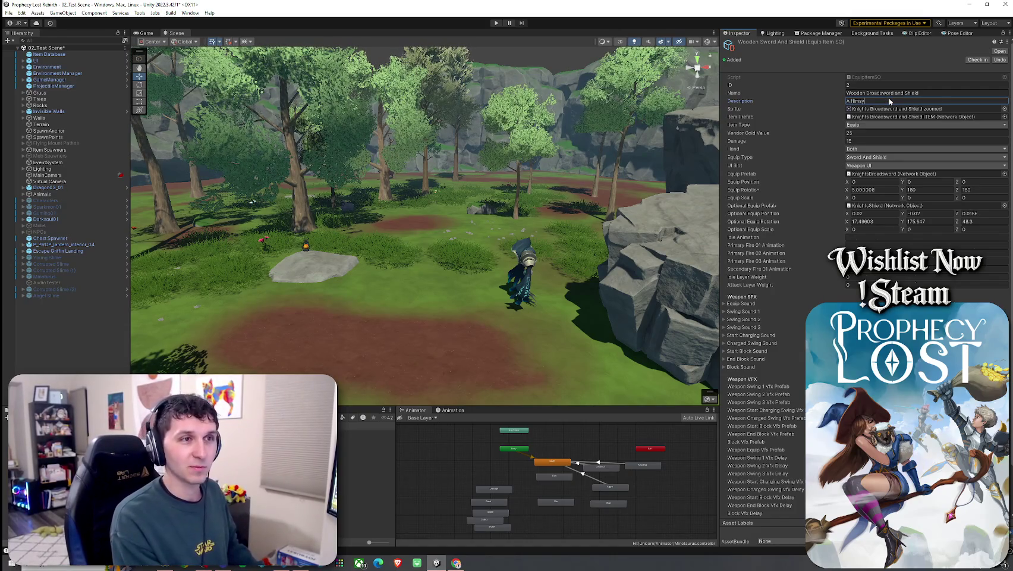
text( set f)
key(BackSpace)
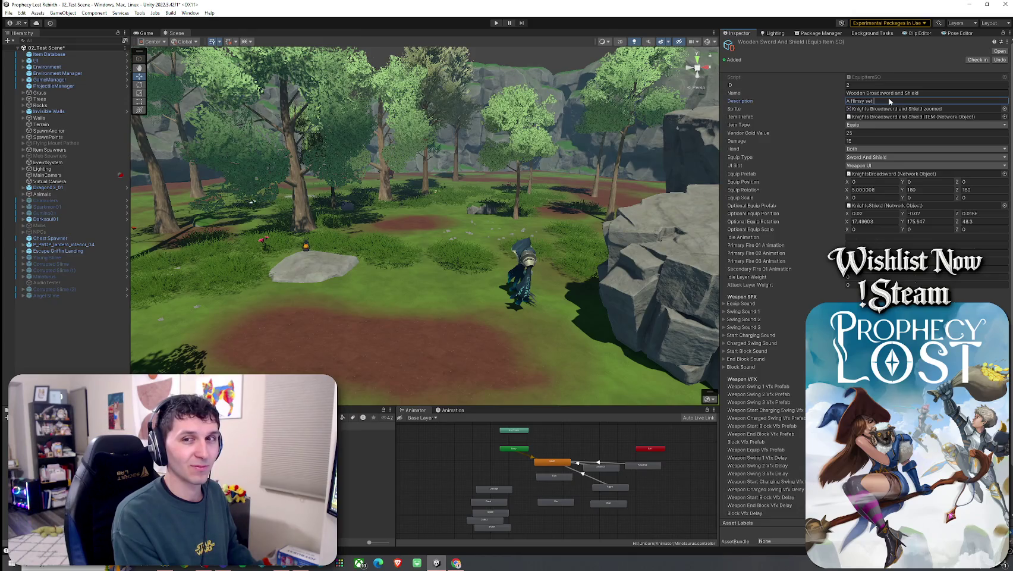
key(BackSpace)
text(. Not very intim)
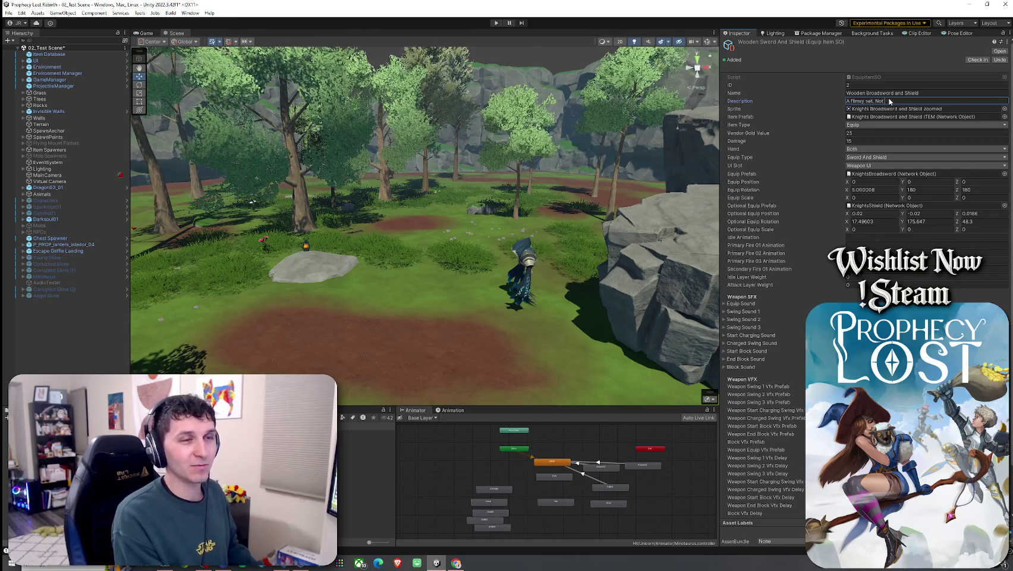
text(idating.)
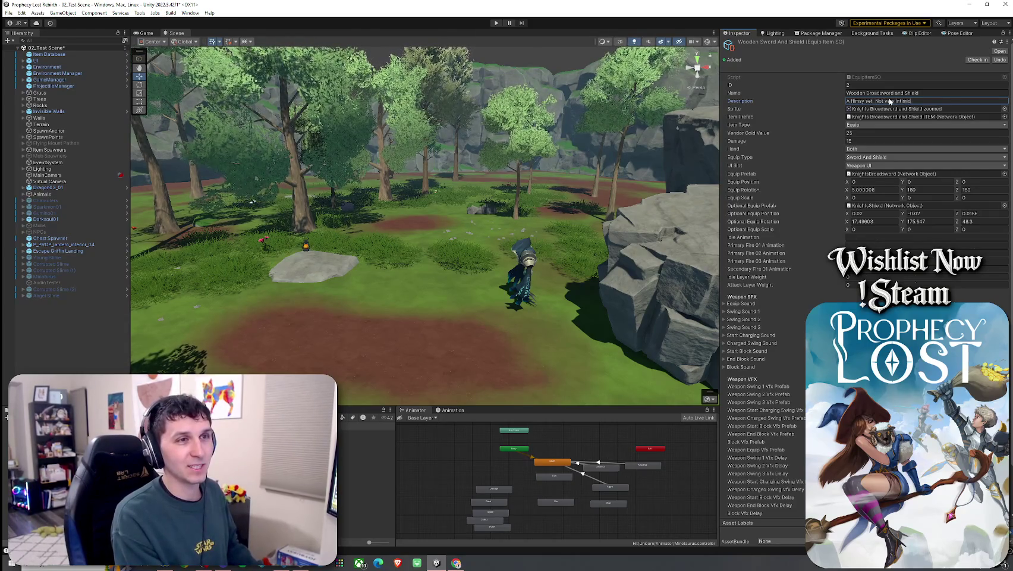
key(Return)
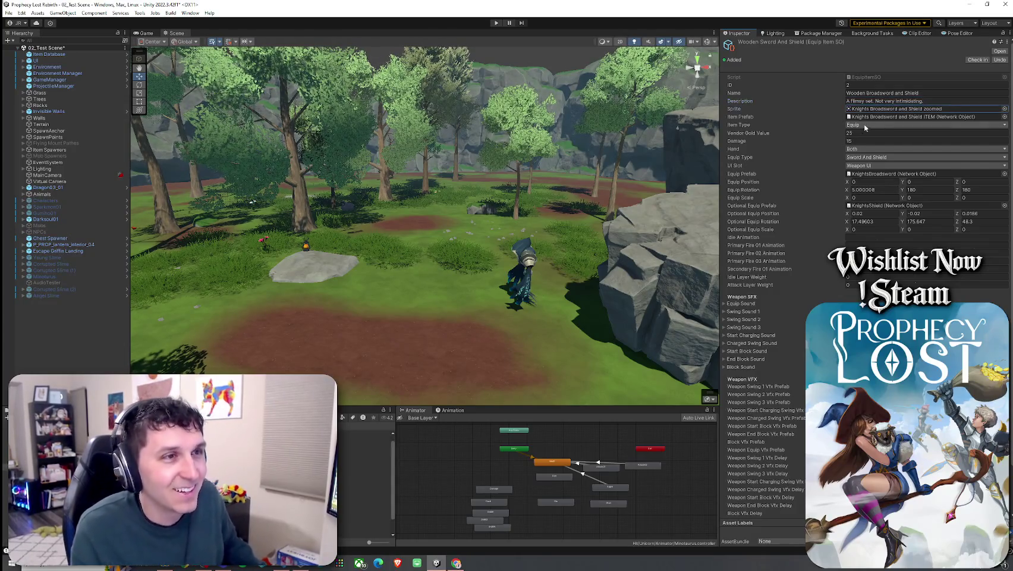
double_click(924, 108)
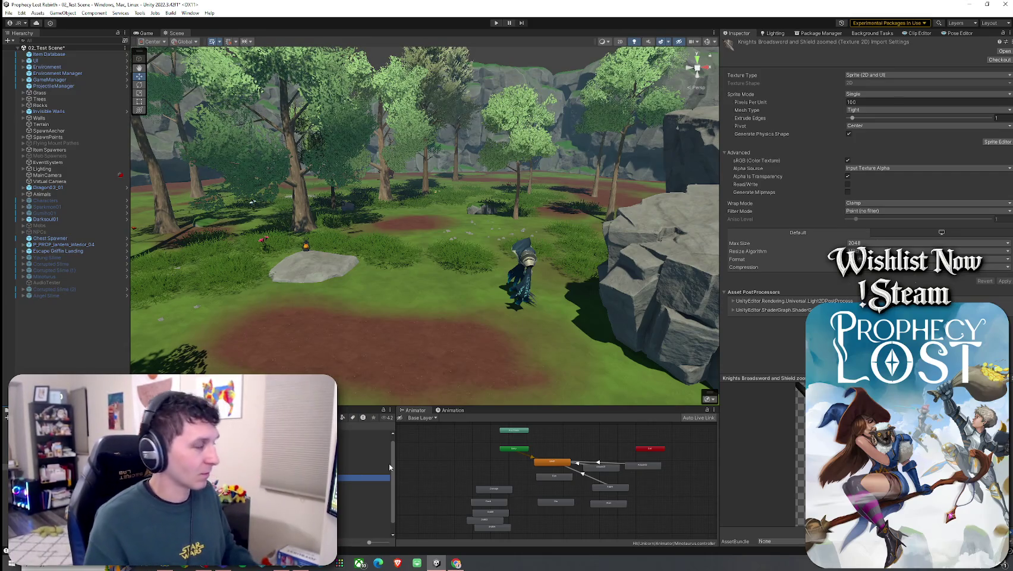
- Save the current scene from the Hierarchy and filter the Project window to Model assets
right_click(45, 48)
click(35, 52)
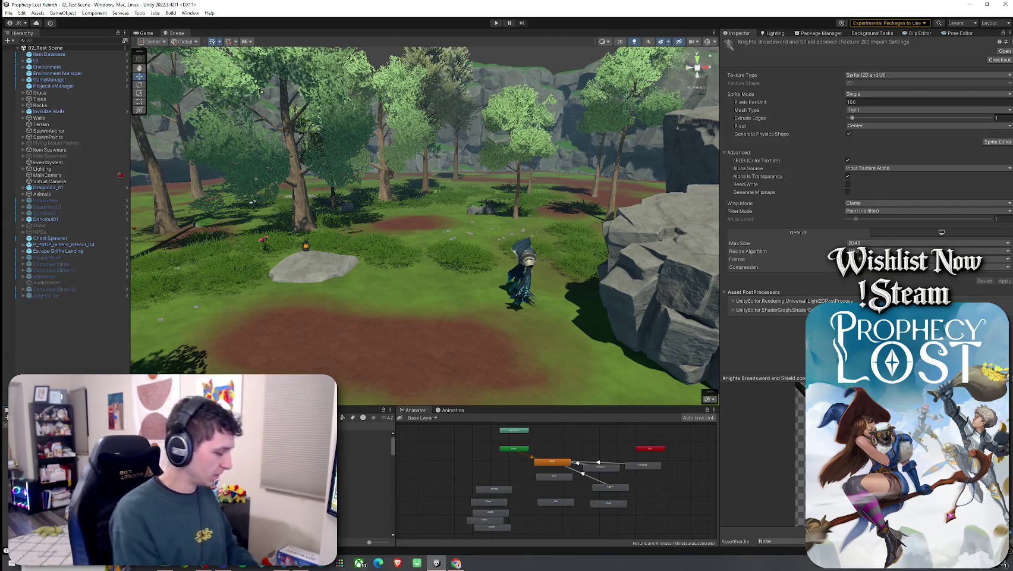
click(345, 418)
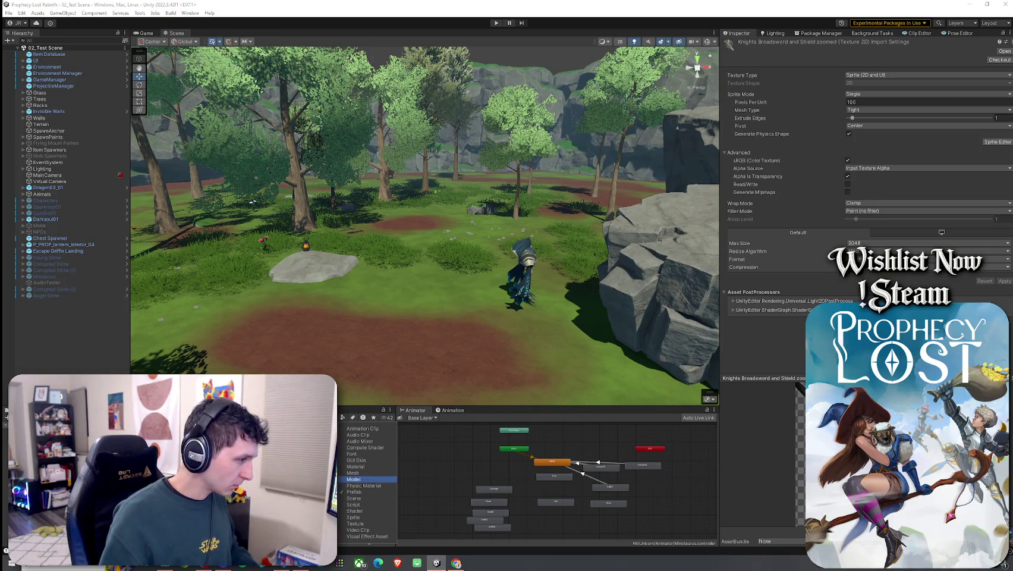
click(354, 479)
- Inspect TGV_Wooden_Spoon_01A, then step back through SM_chair_wooden to the next wooden prefab
click(363, 462)
key(Up)
key(Up)
key(Up)
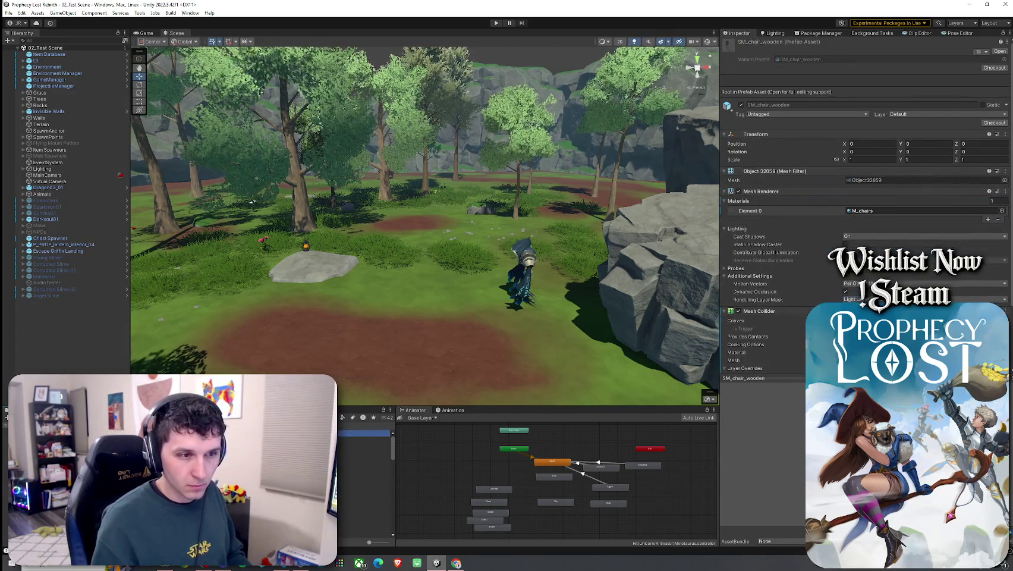
key(Up)
- Widen the Inspector, turn the door preview frontward, and step down to the wooden spike prefab
drag(719, 314, 512, 313)
drag(636, 453, 649, 452)
key(Down)
key(Down)
key(Down)
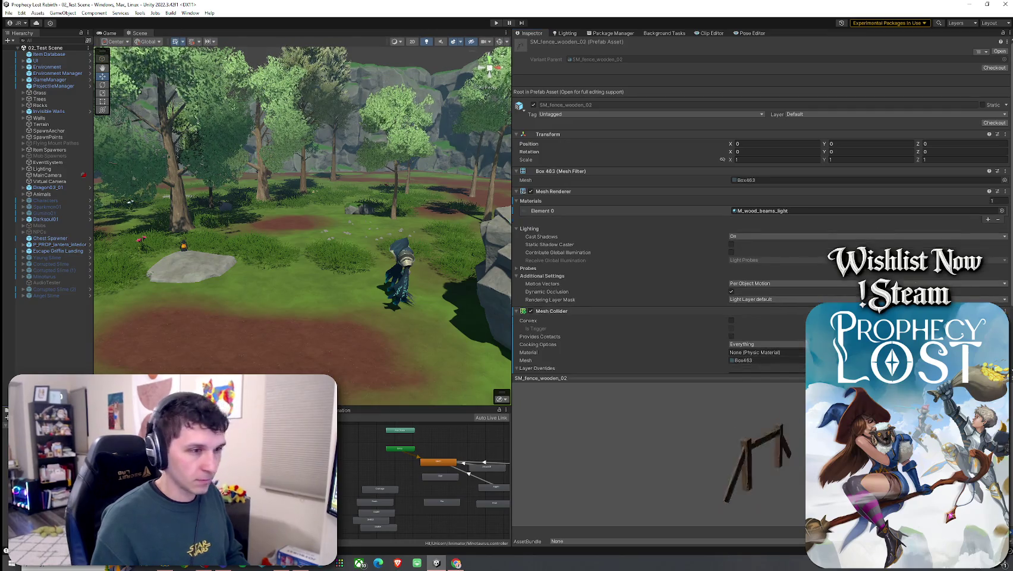
key(Down)
key(Down)
key(Down)
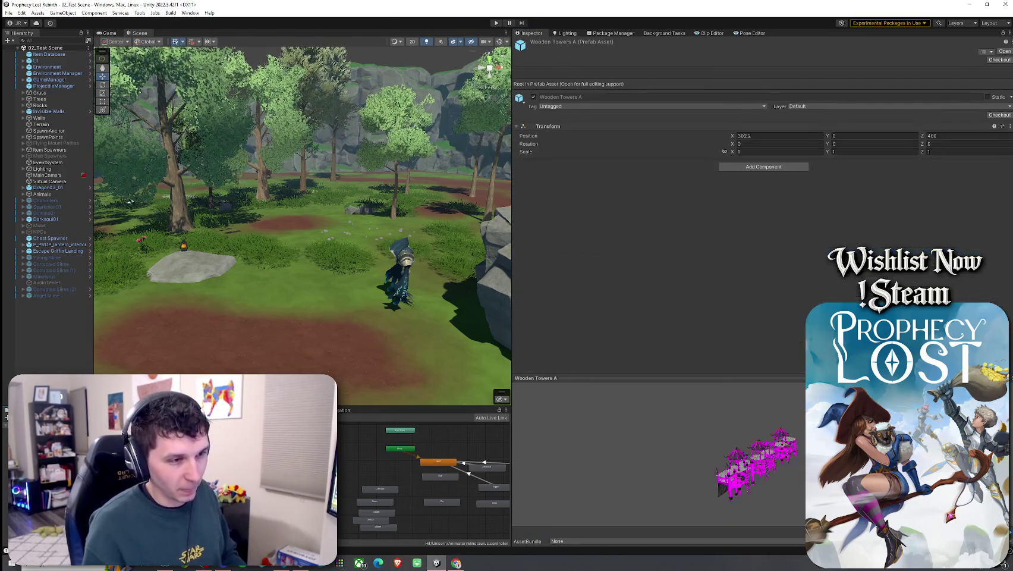
key(Down)
key(Down)
key(Down)
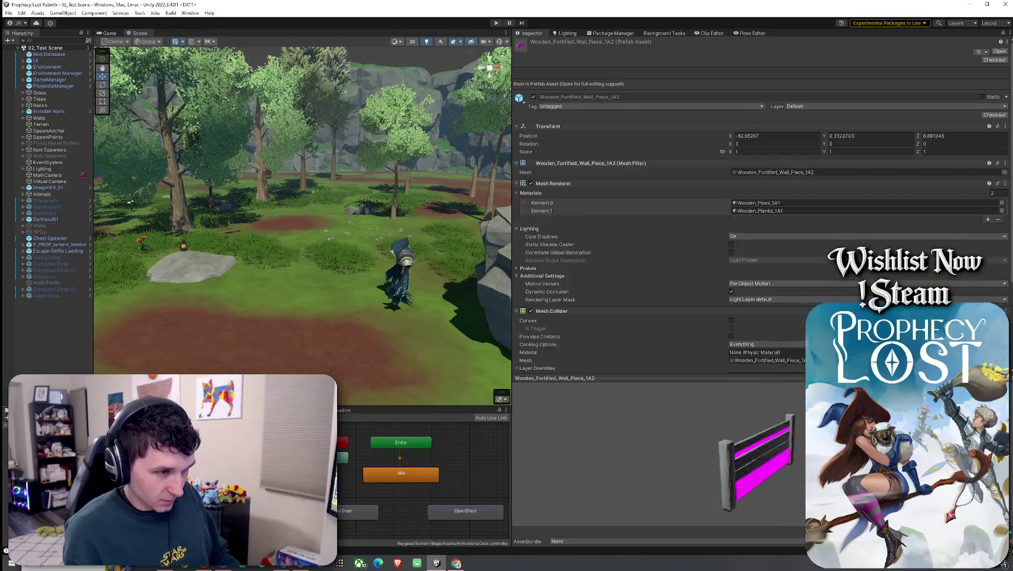
key(Down)
key(Down)
key(Down)
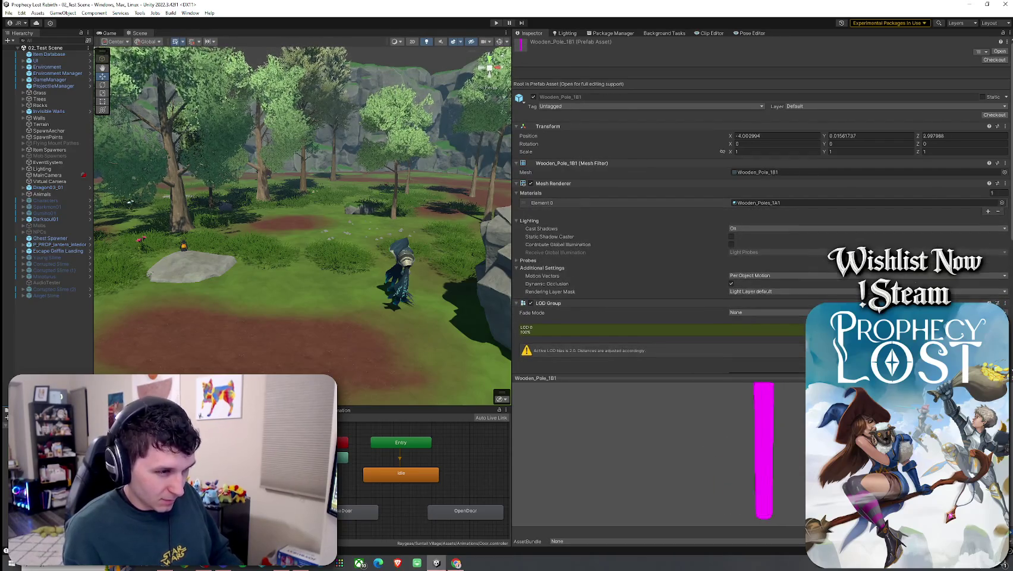
key(Down)
key(Down)
key(Down)
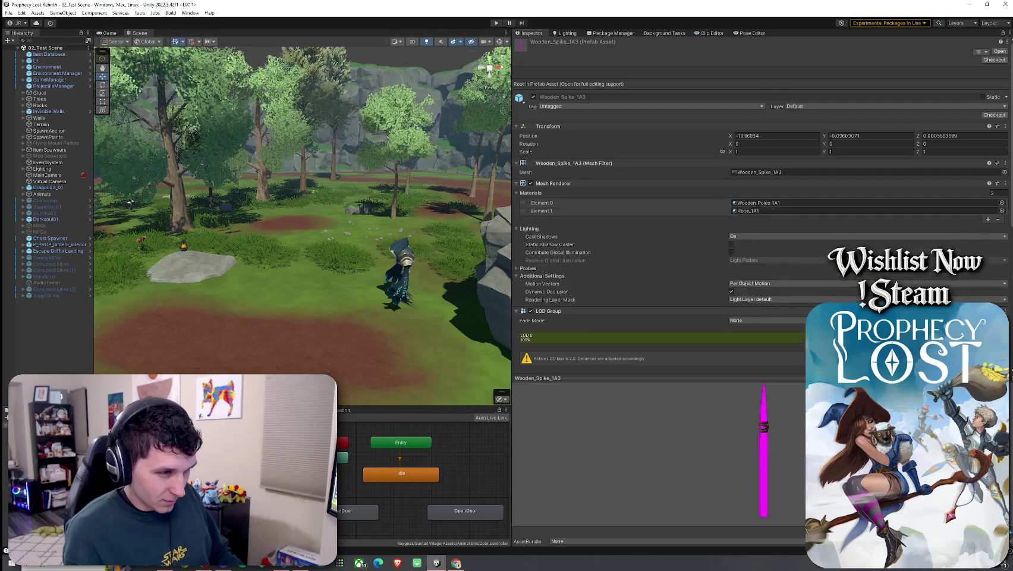
- Step through wooden stairs, support pole, Wooden_Tower_Wall_1A1, Wooden_Tower_1B2 and woodworking station to Wooden_Cage_1A4
key(Down)
key(Down)
key(Down)
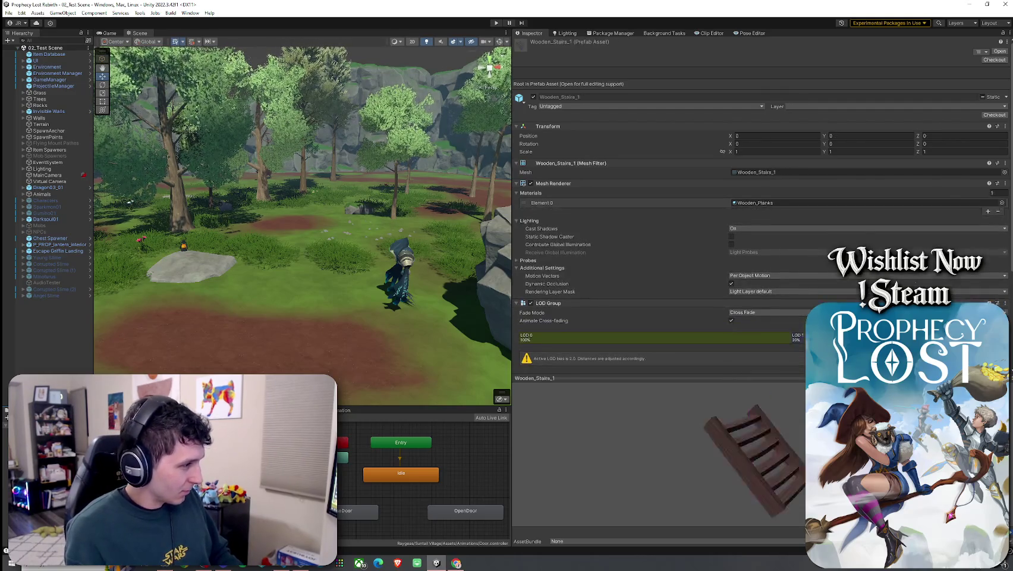
key(Down)
key(Down)
key(Down)
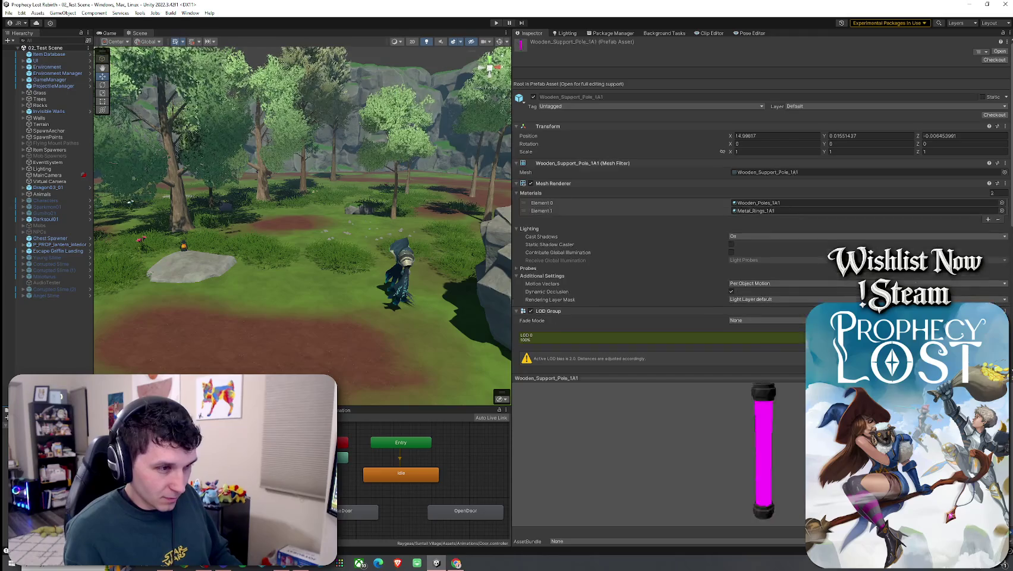
key(Down)
key(Down)
key(Down)
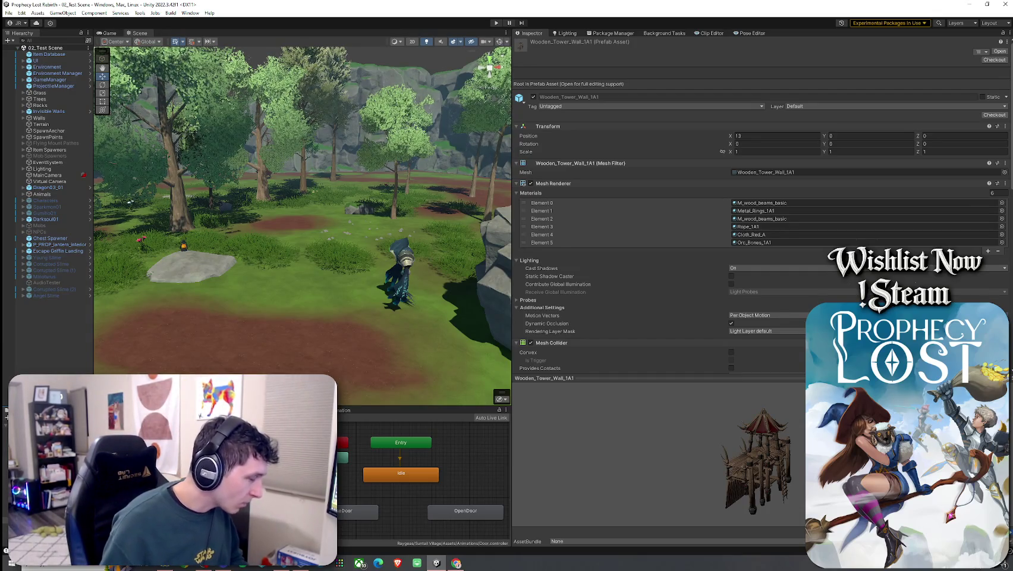
key(Down)
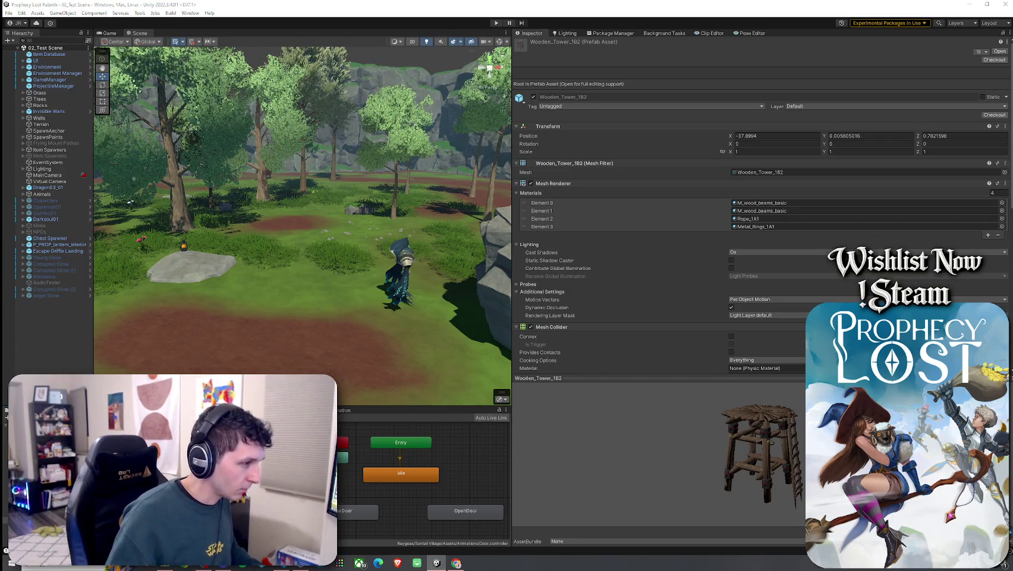
key(Down)
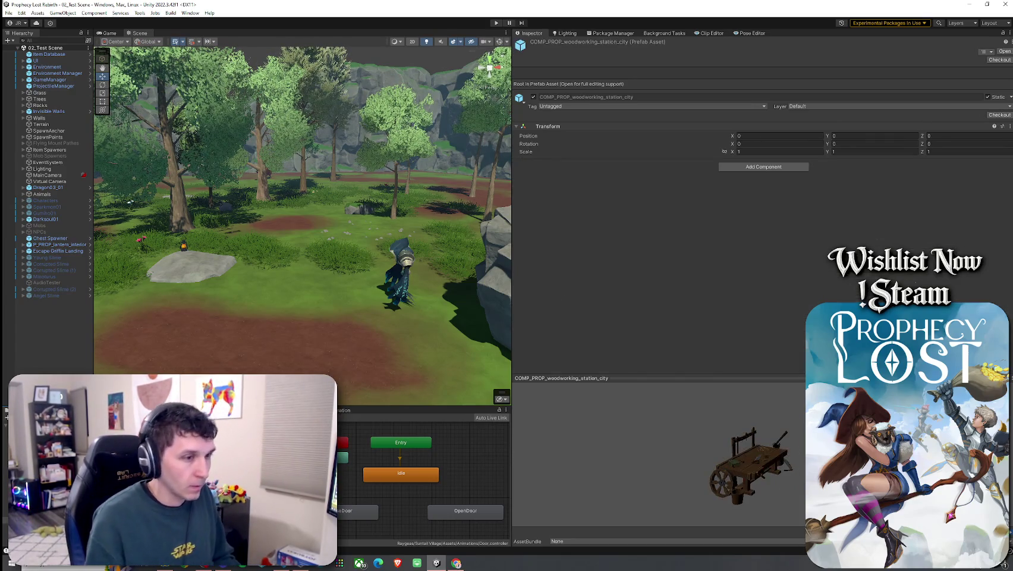
key(Down)
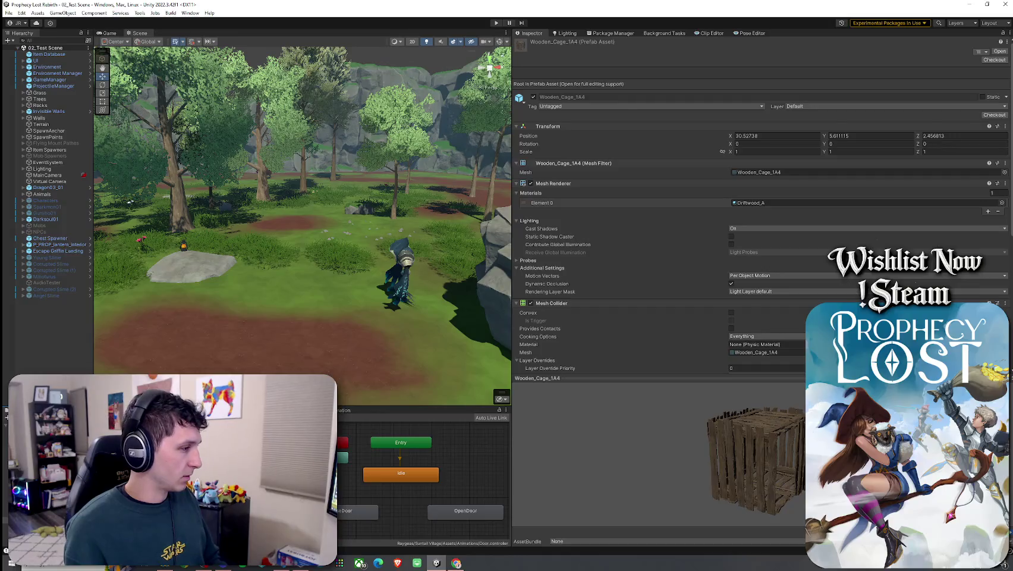
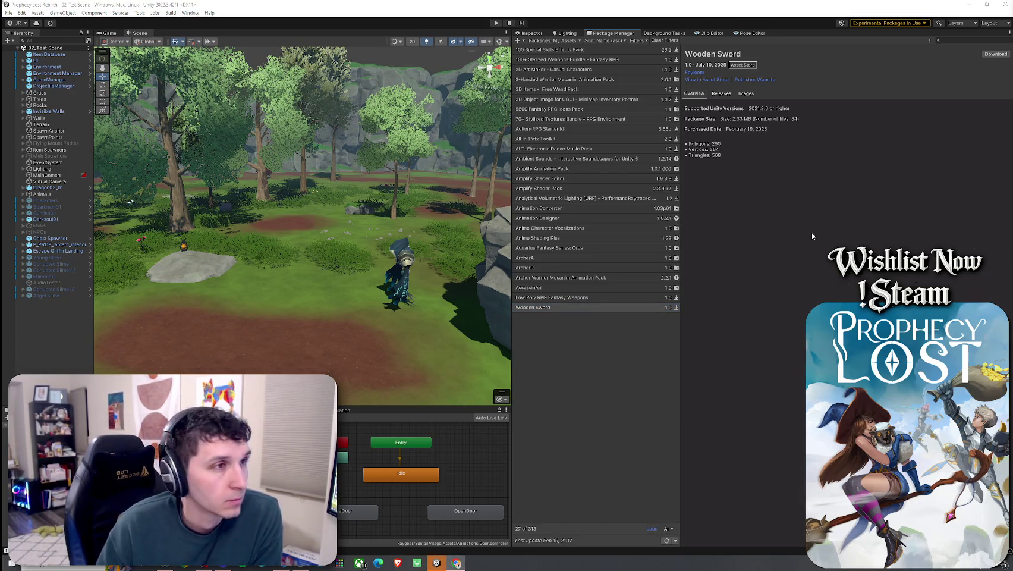
- Download the Wooden Sword package from My Assets and bring up its import file list
click(531, 33)
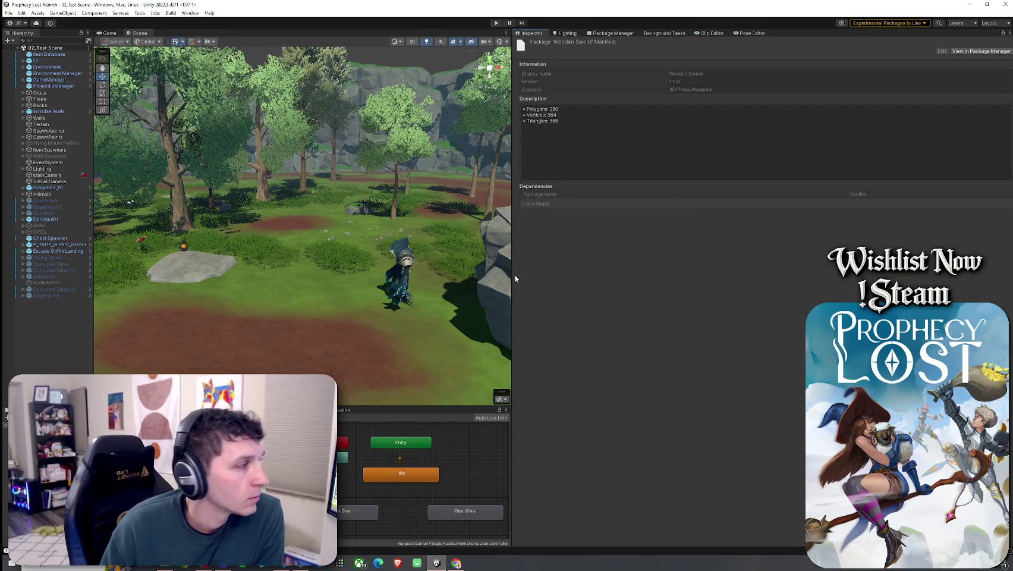
click(611, 33)
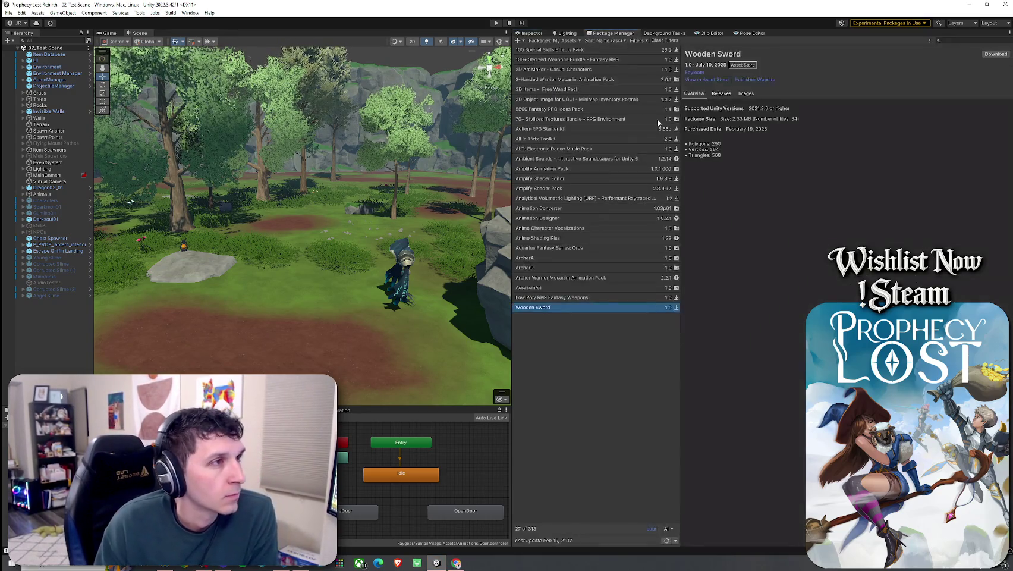
click(996, 57)
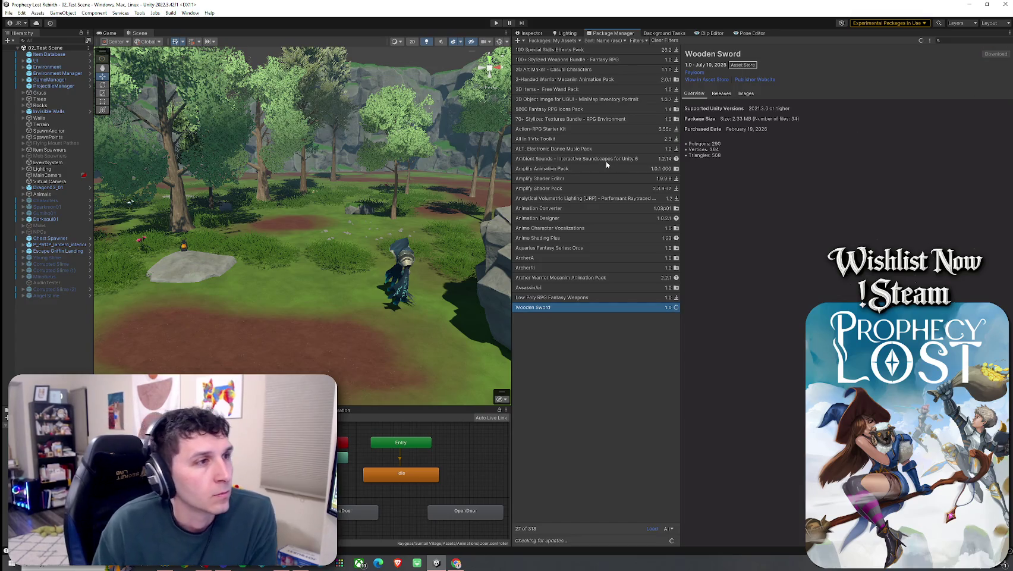
mouse_move(510, 163)
mouse_down()
mouse_move(832, 163)
mouse_move(695, 163)
mouse_up()
click(957, 55)
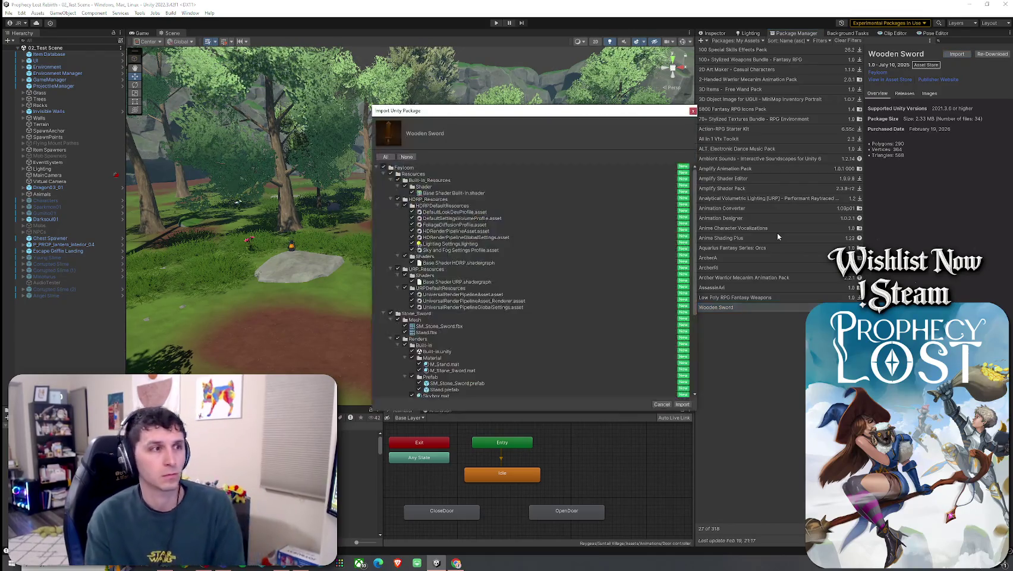
- Fold the Resources subfolders and untick Built-in_Resources in the import list
click(389, 176)
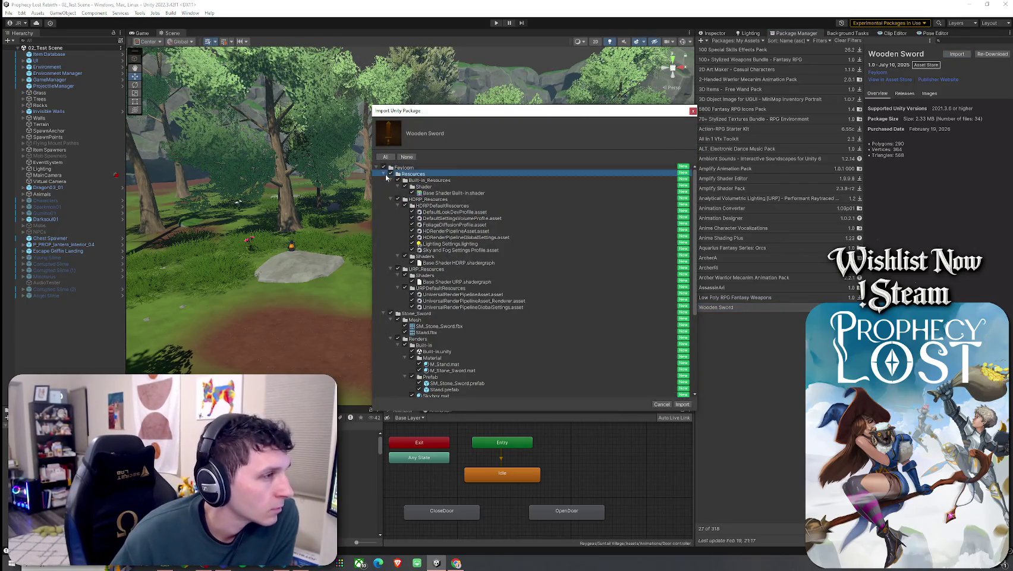
click(384, 174)
click(383, 180)
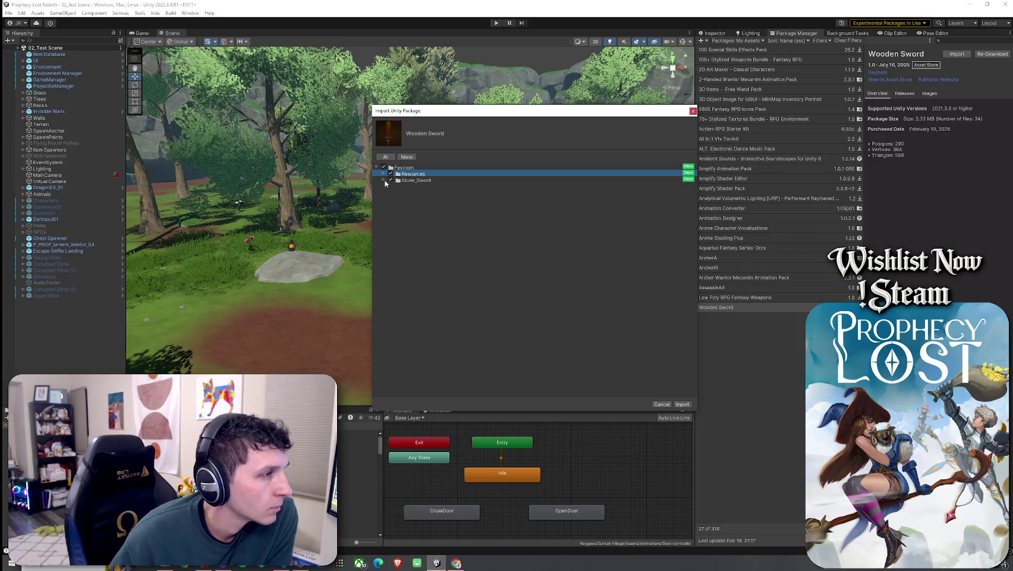
click(384, 181)
click(391, 187)
click(389, 192)
click(391, 199)
click(390, 174)
click(391, 181)
click(390, 186)
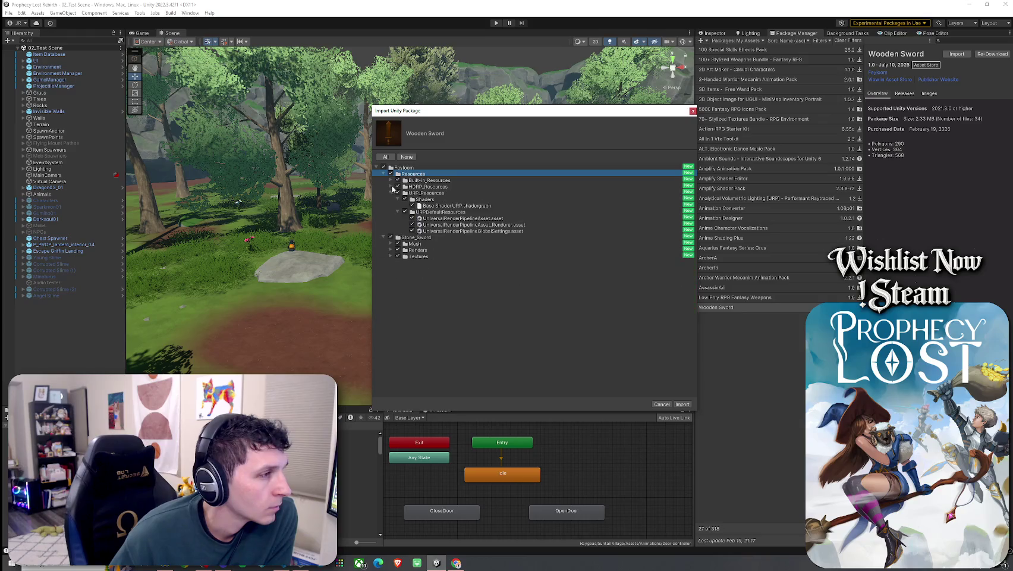
click(396, 186)
click(398, 180)
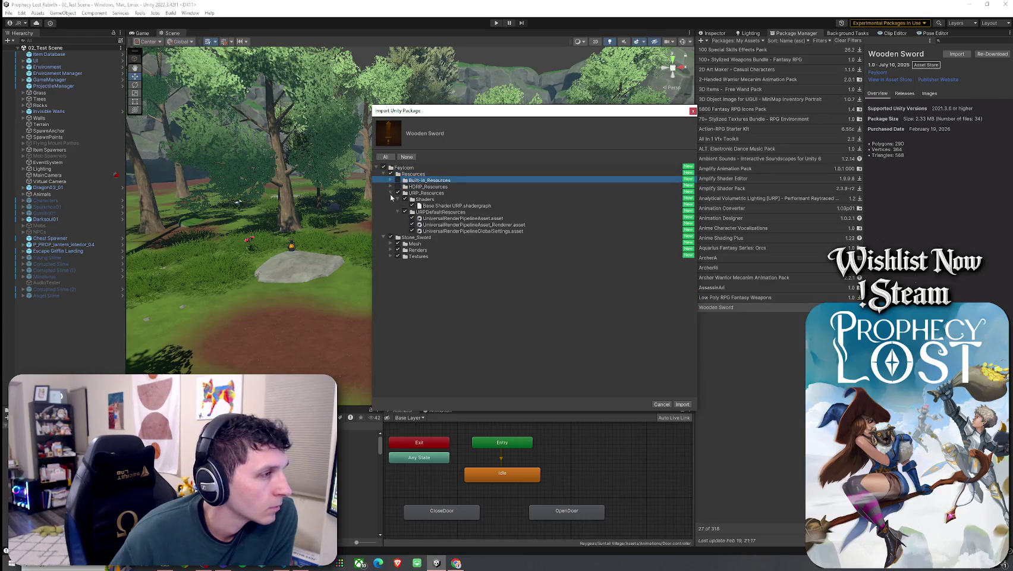
click(444, 206)
- Untick URP_Resources and the HDRP render files so they are not imported
click(453, 218)
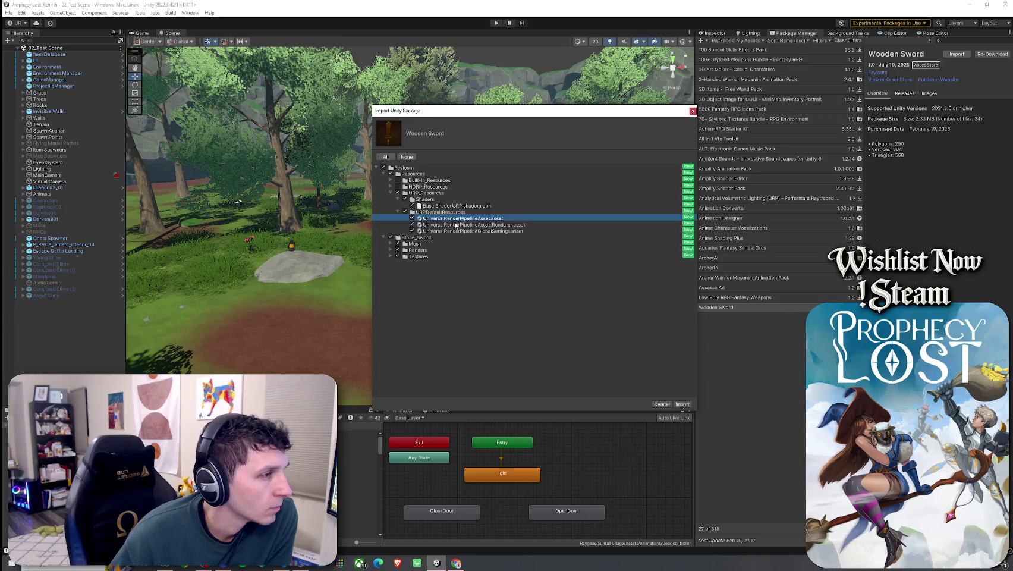
click(456, 224)
click(458, 230)
click(425, 193)
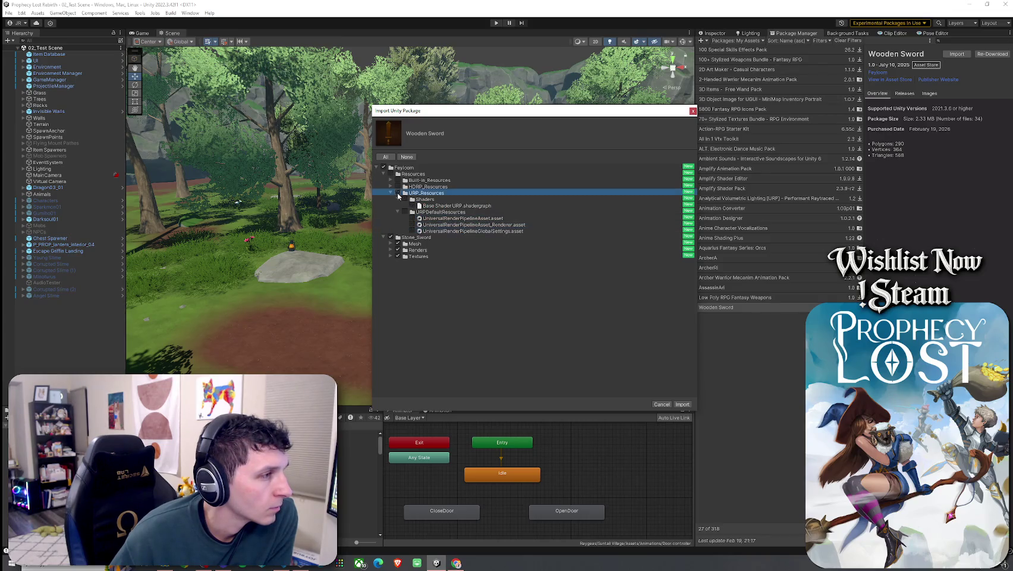
click(398, 193)
click(390, 193)
click(391, 205)
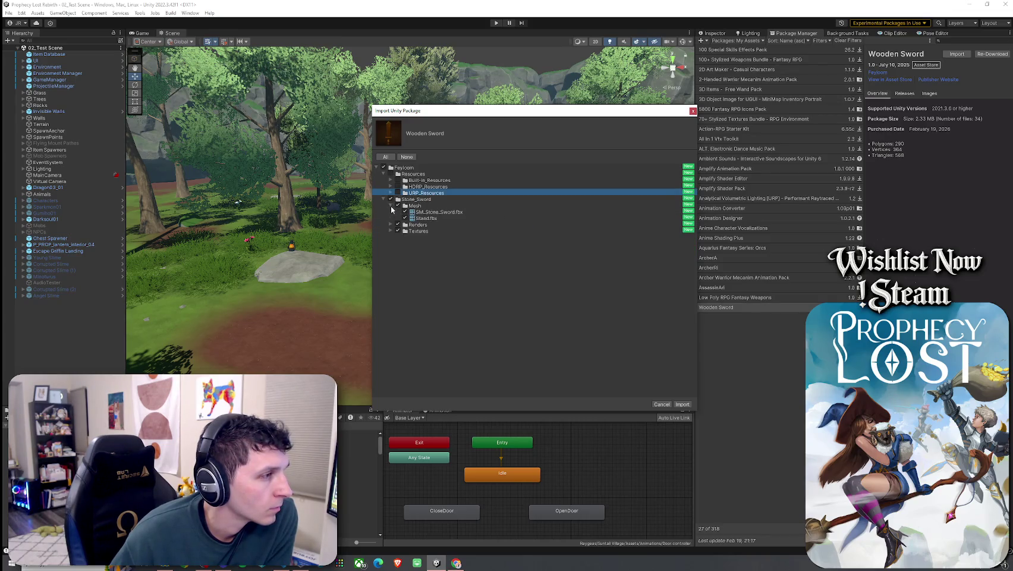
click(390, 225)
click(392, 224)
click(392, 225)
click(398, 230)
click(405, 237)
click(397, 237)
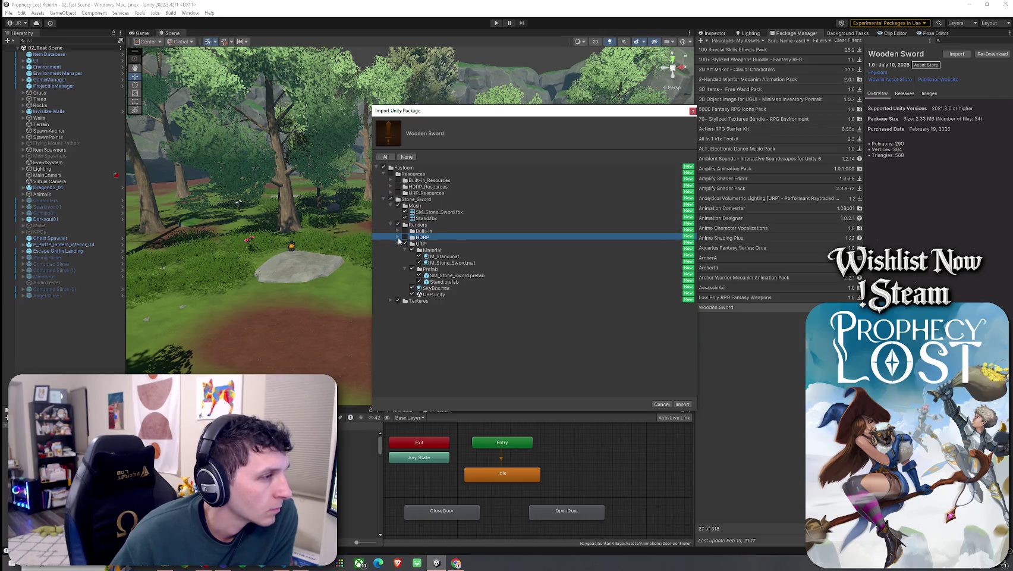
click(390, 301)
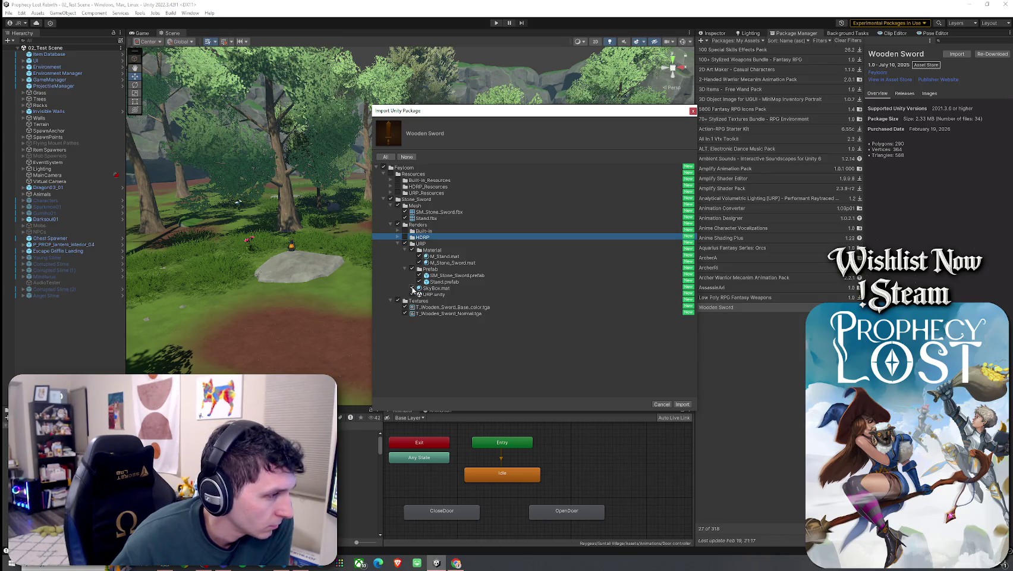
- Preview the stand and stone sword assets, then import the remaining Wooden Sword files
click(420, 295)
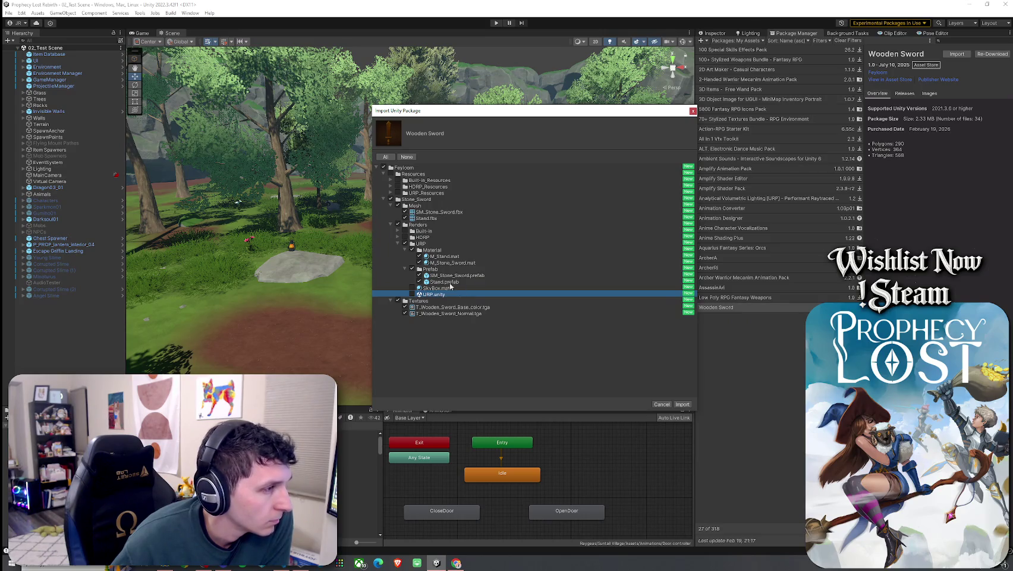
click(443, 256)
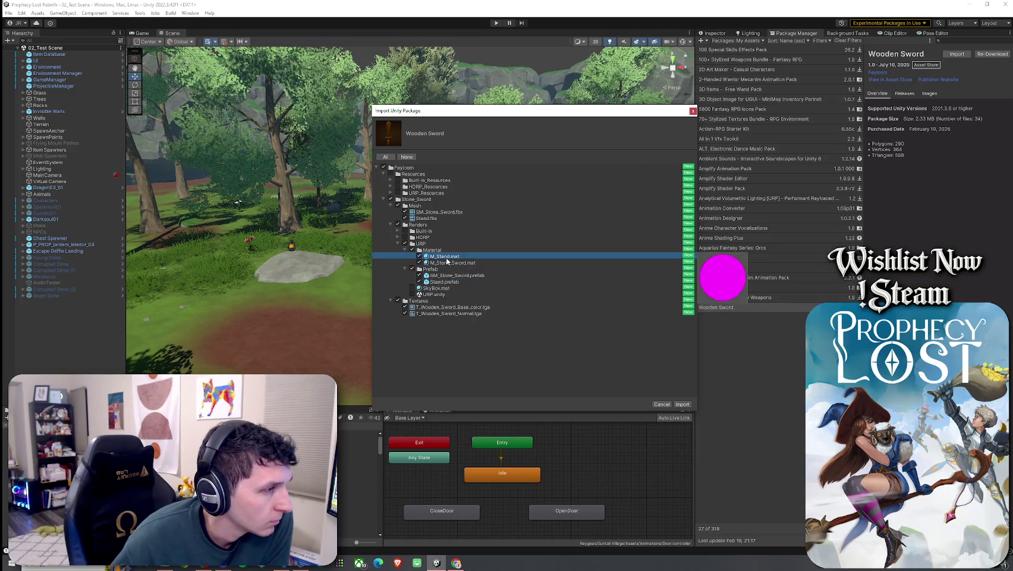
click(448, 282)
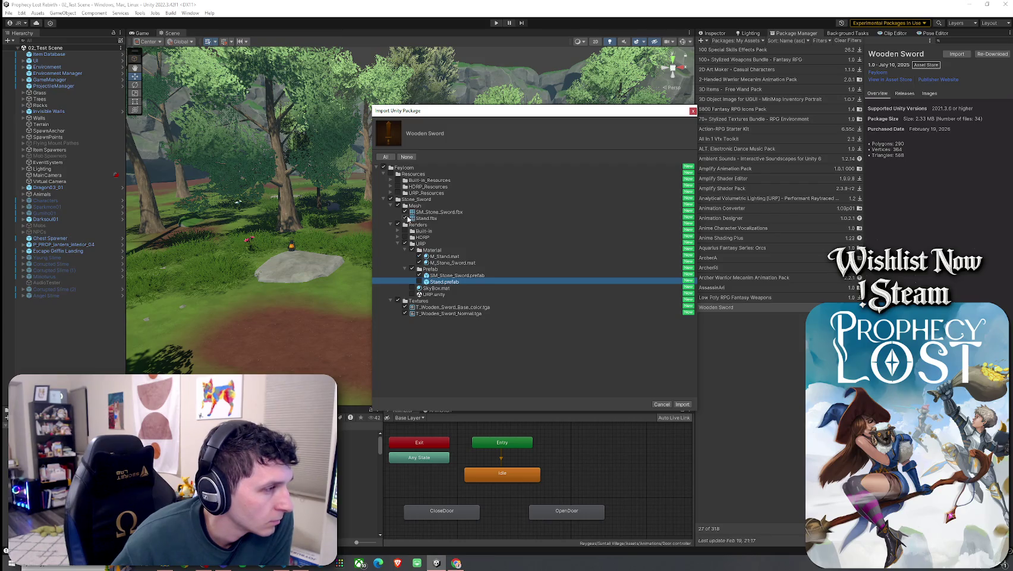
click(409, 218)
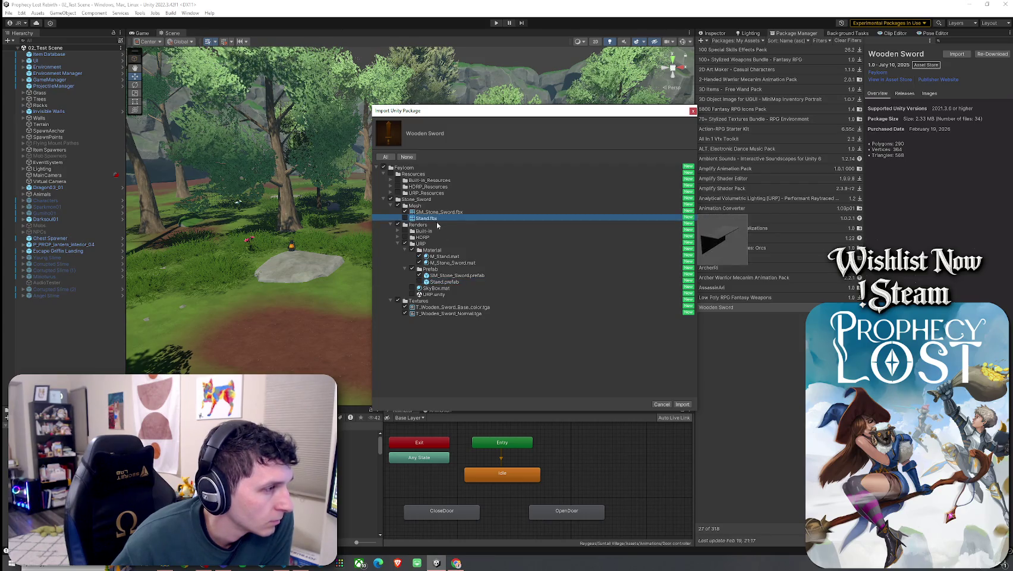
click(416, 308)
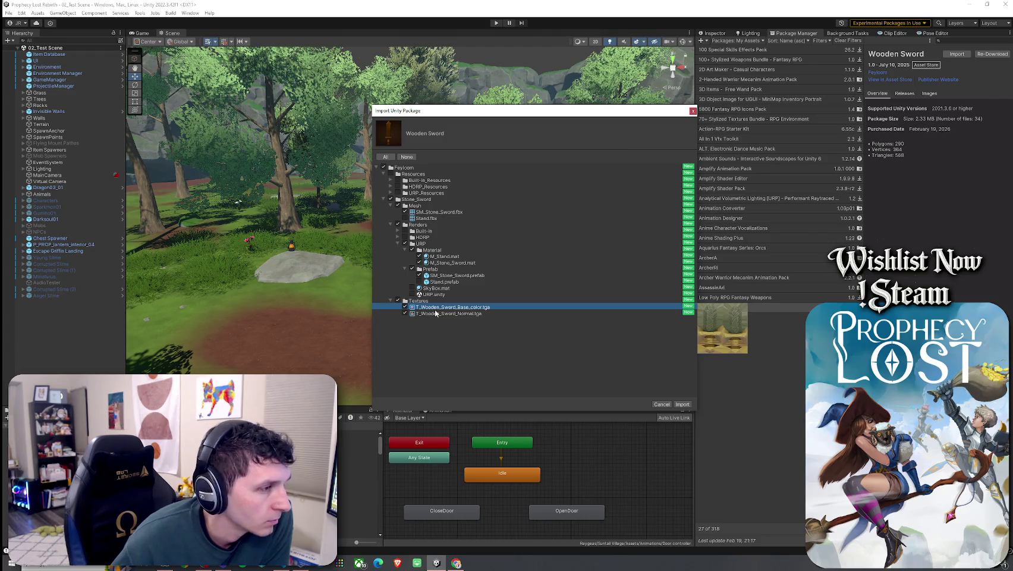
click(444, 277)
click(447, 262)
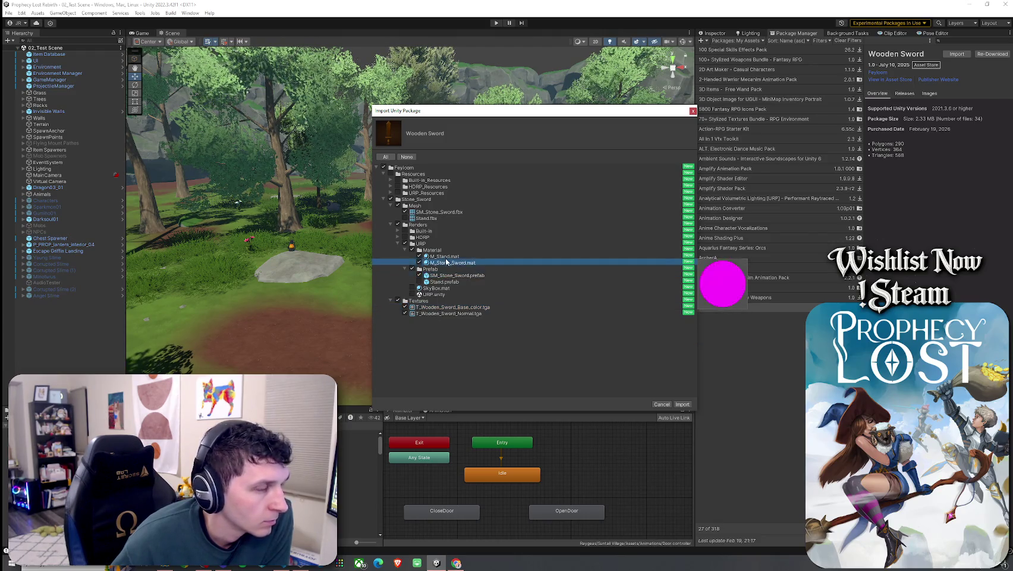
click(427, 212)
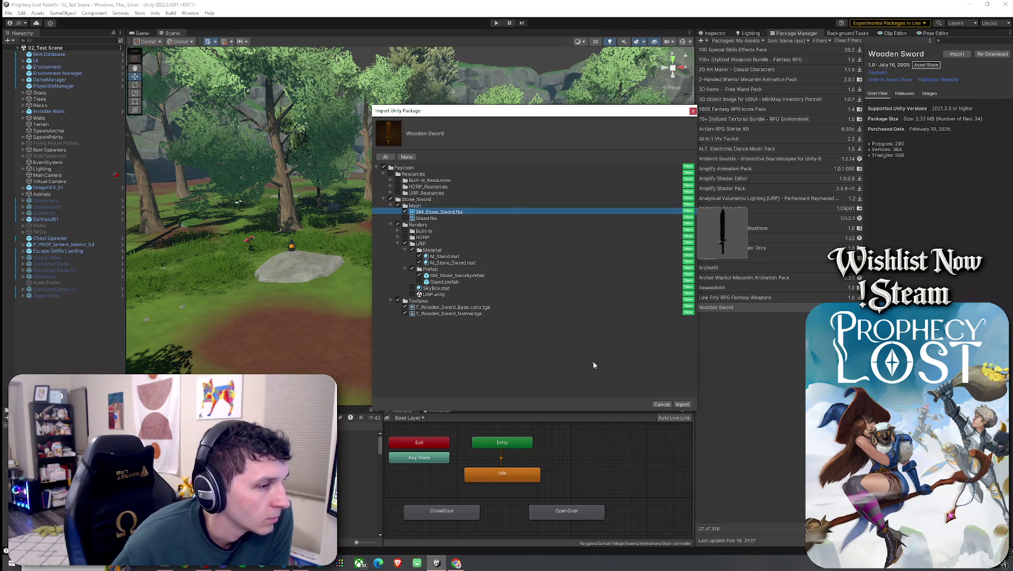
click(681, 404)
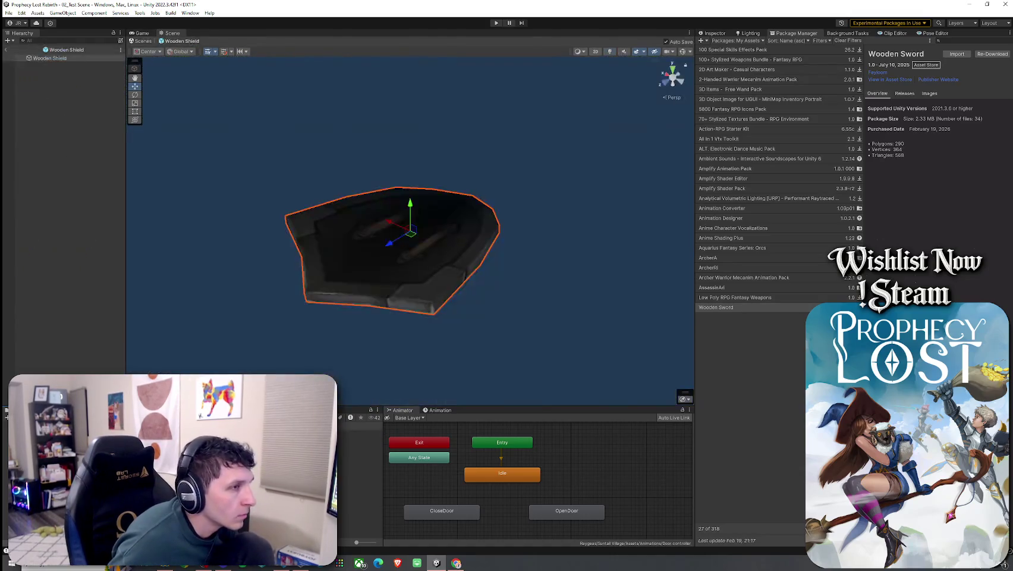
- Leave the Wooden Shield prefab and open SM_Stone_Sword.prefab from the Project window
scroll(360, 476, down, 2)
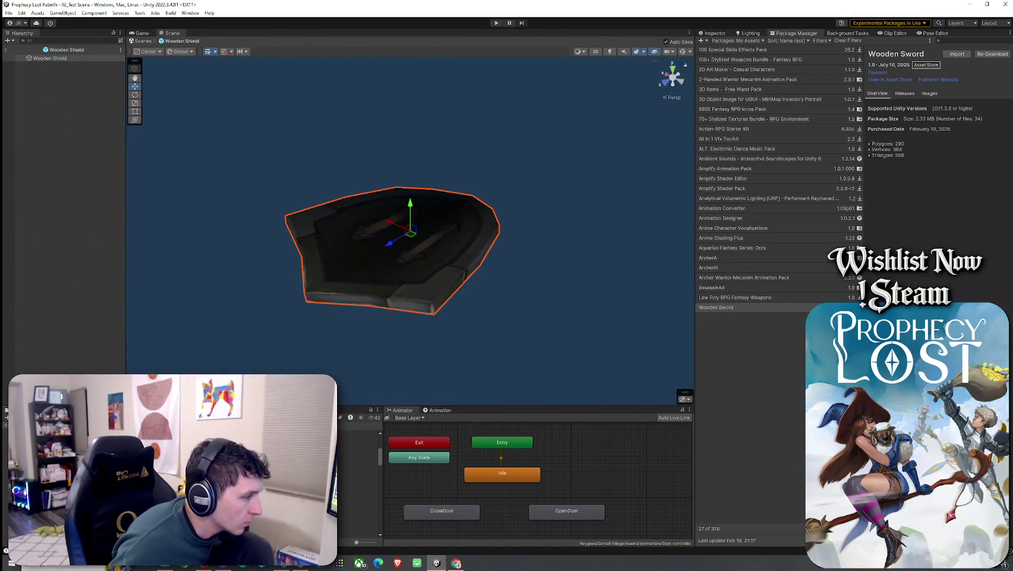
click(359, 440)
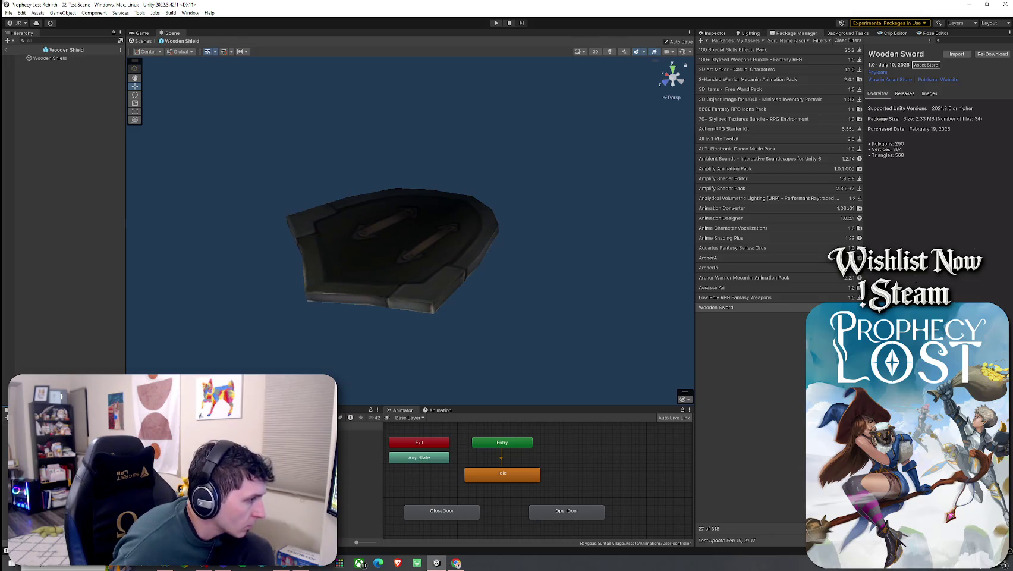
scroll(359, 440, down, 1)
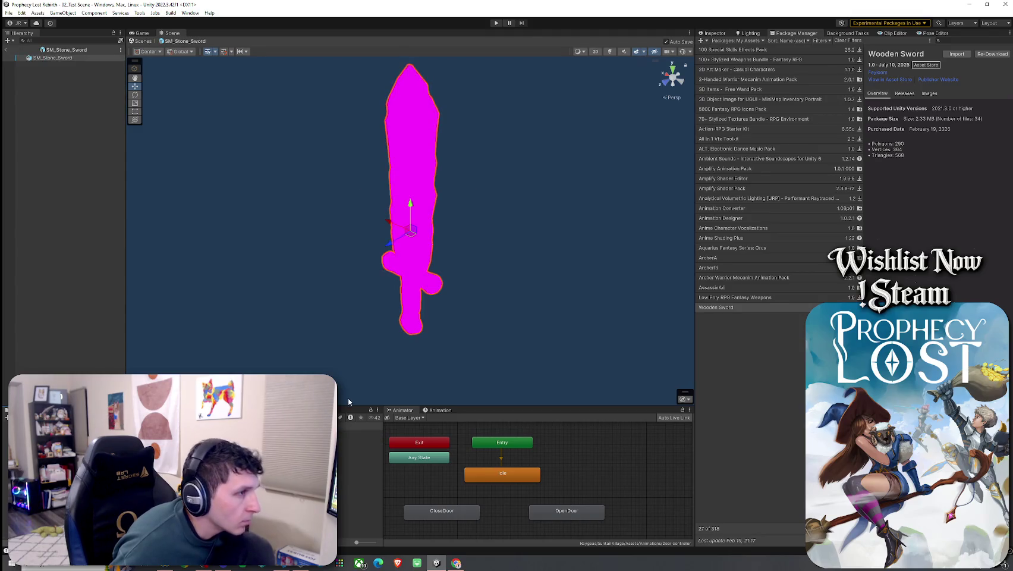
- Switch the stone sword material's shader to Toony Colors Pro 2 Hybrid Shader 2
click(714, 33)
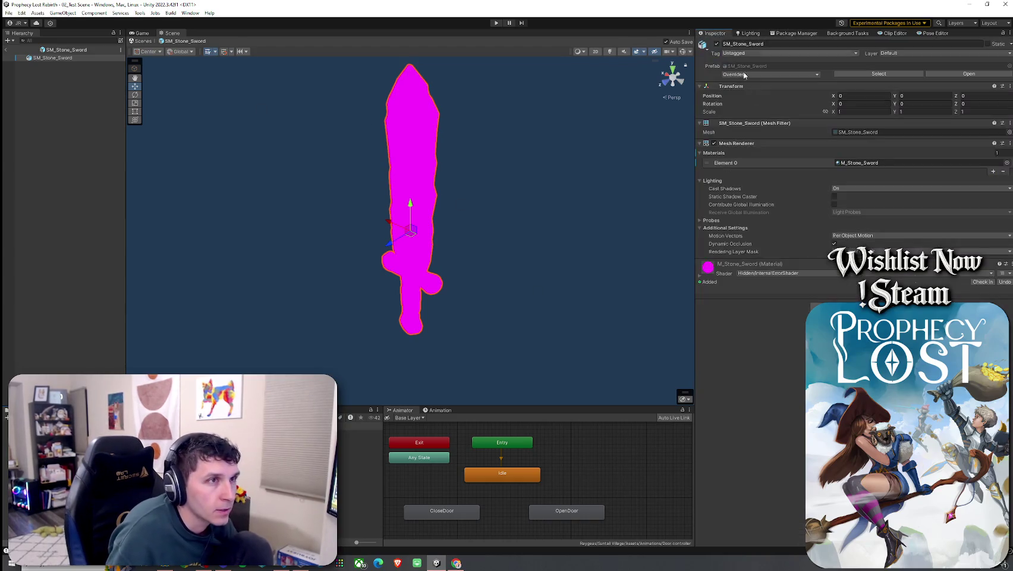
click(793, 274)
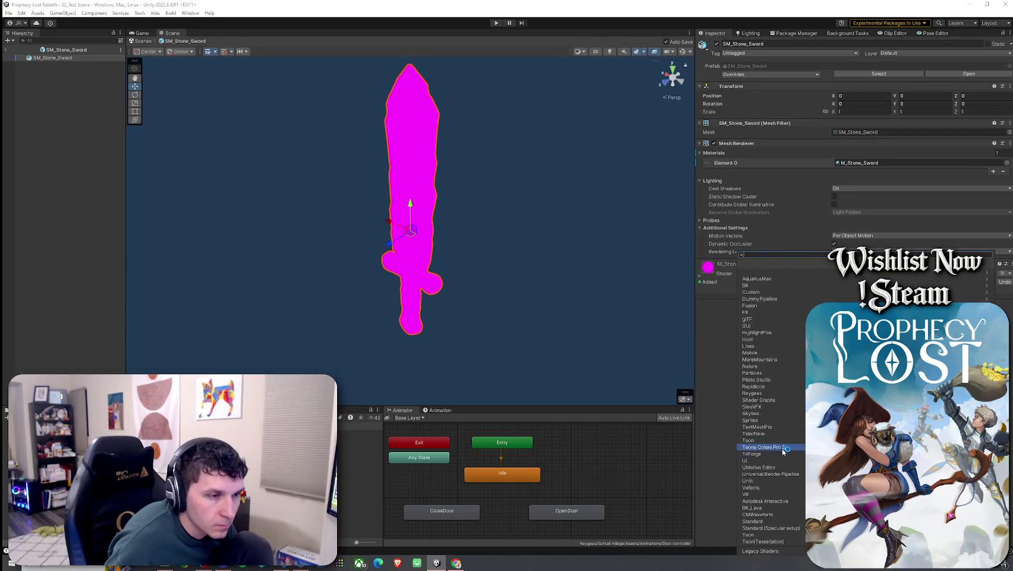
click(784, 454)
click(769, 272)
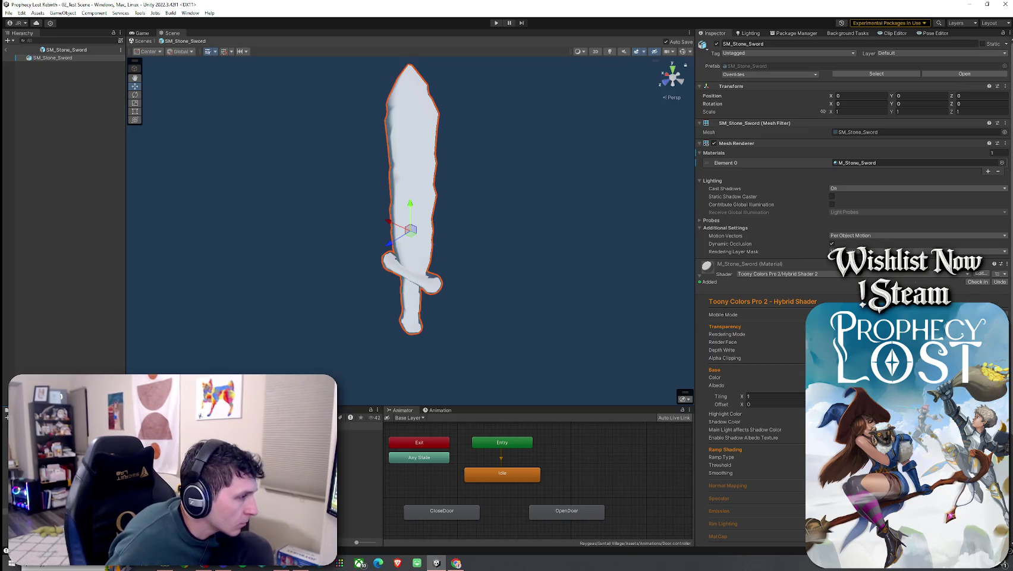
- Search 'wooden sw' and assign T_Wooden_Sword as the material's albedo texture
click(360, 433)
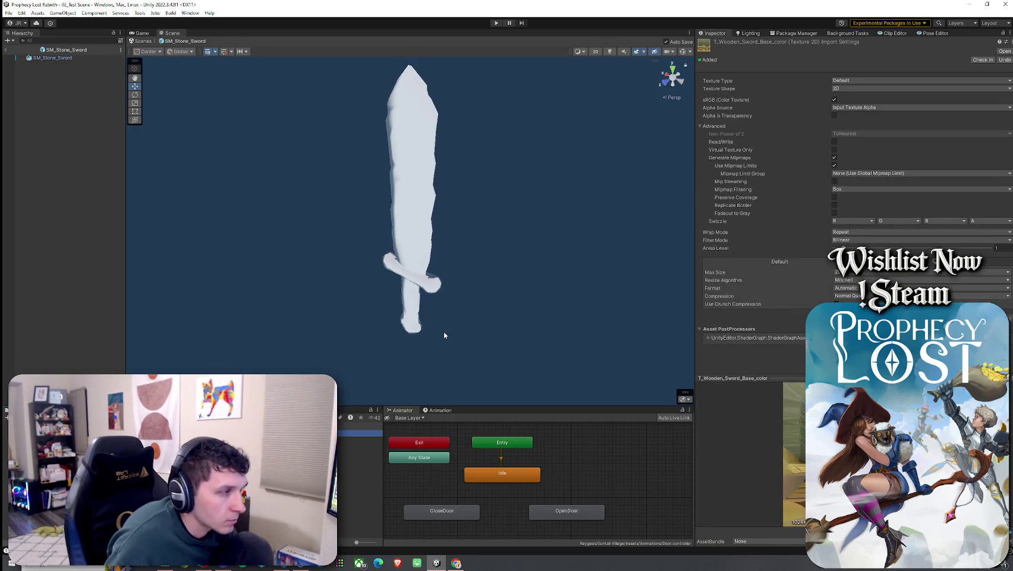
click(413, 204)
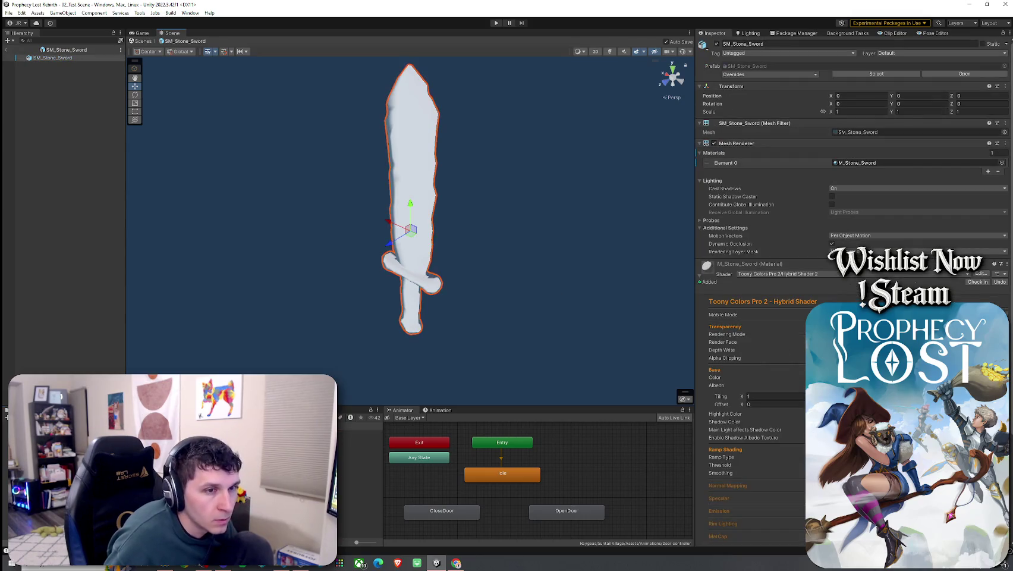
click(1005, 413)
text(wo)
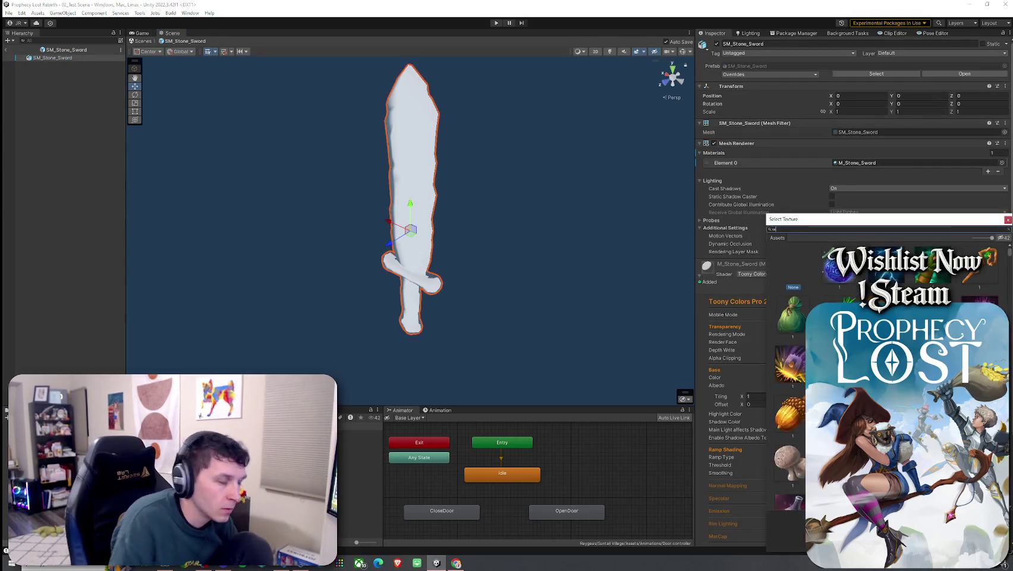
text(oden sw)
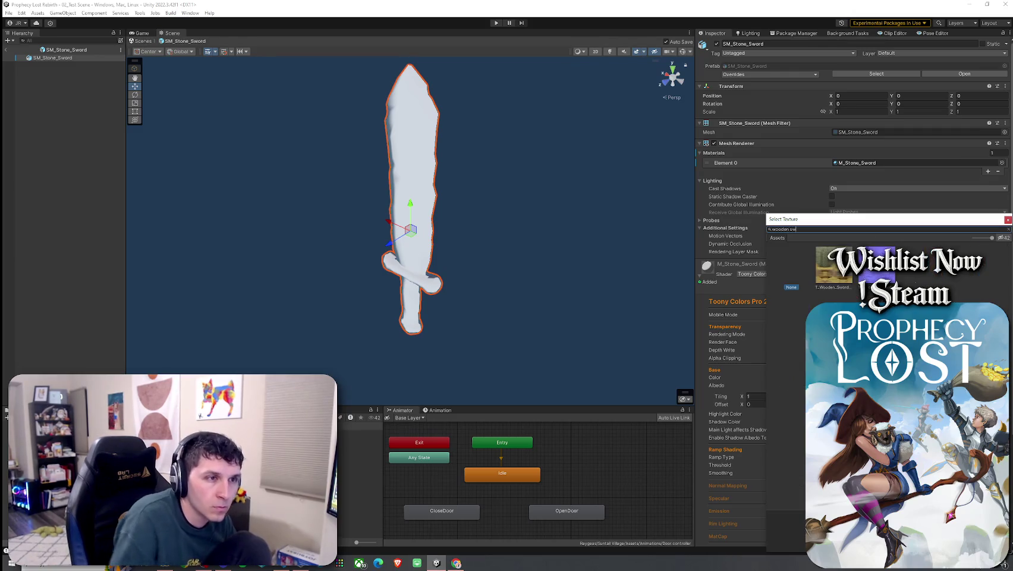
double_click(834, 265)
drag(565, 340, 323, 333)
scroll(315, 336, up, 3)
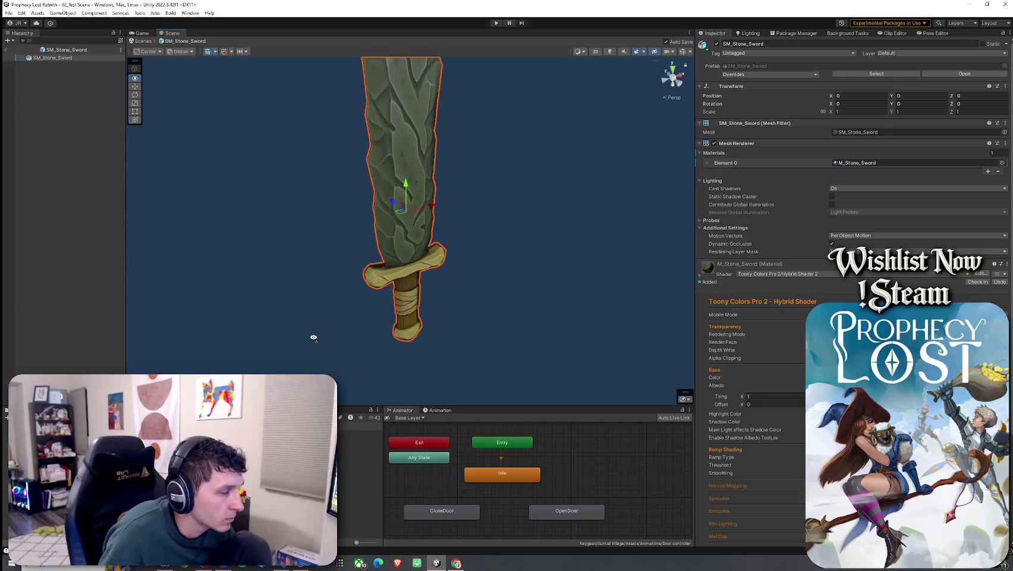
scroll(376, 337, down, 3)
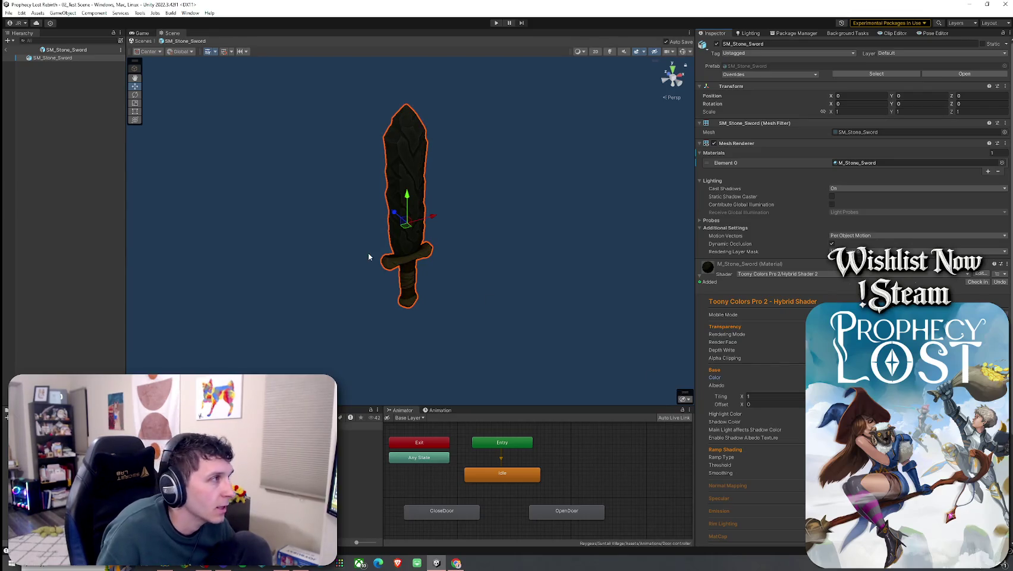
click(6, 50)
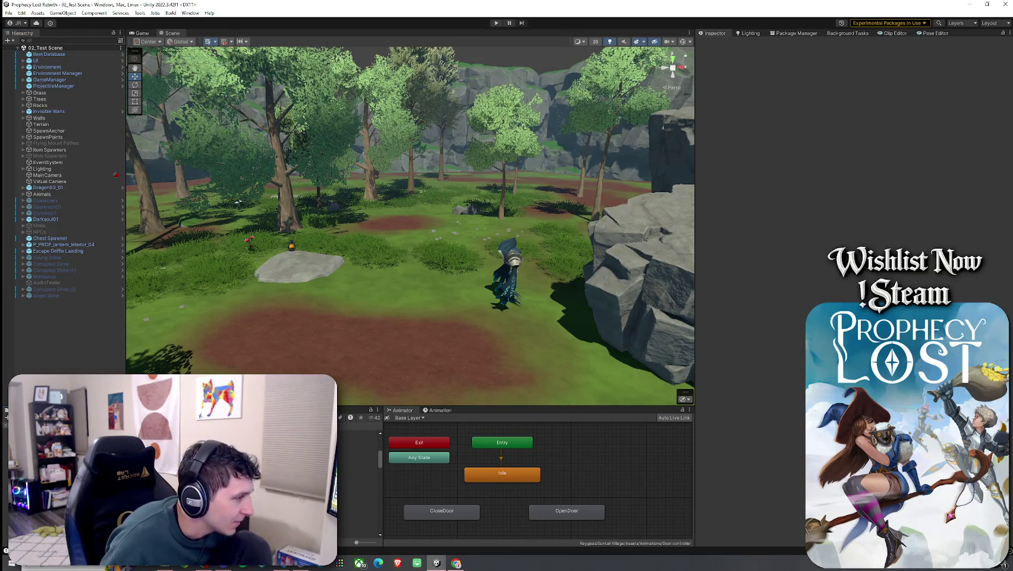
- Delete the Feyloom folder from the Project window and answer the confirmation prompt
right_click(126, 443)
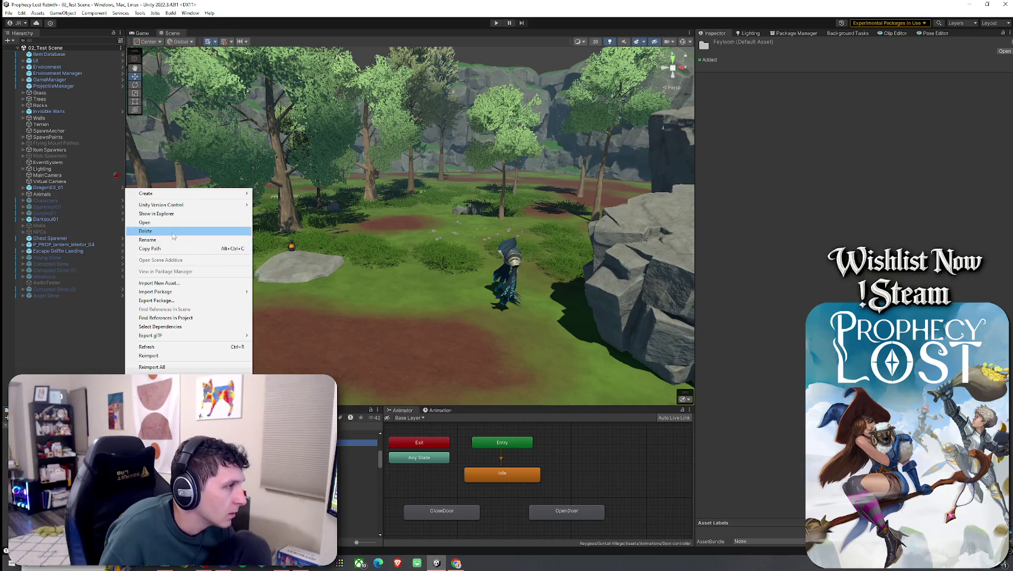
key(Escape)
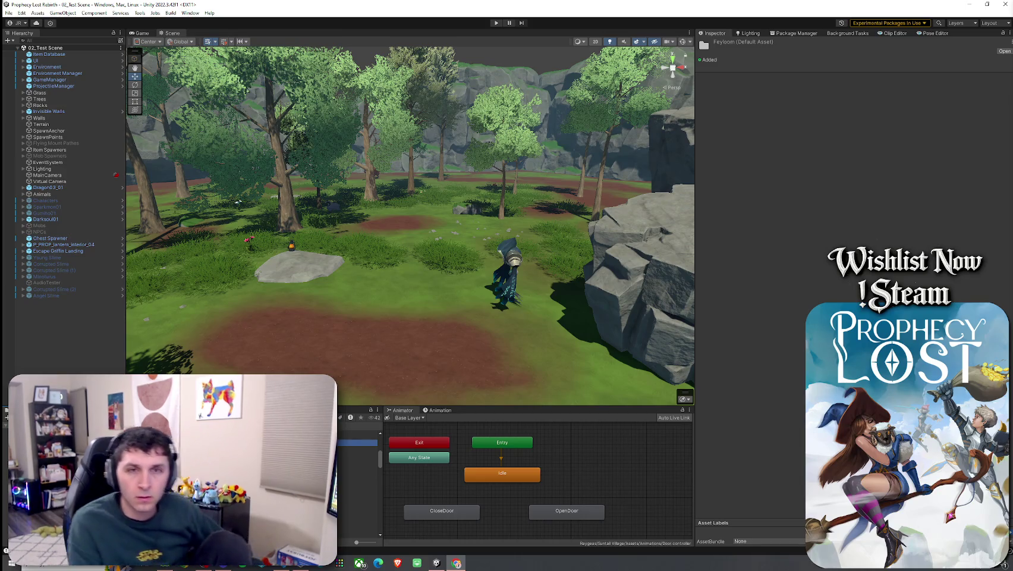
key(Delete)
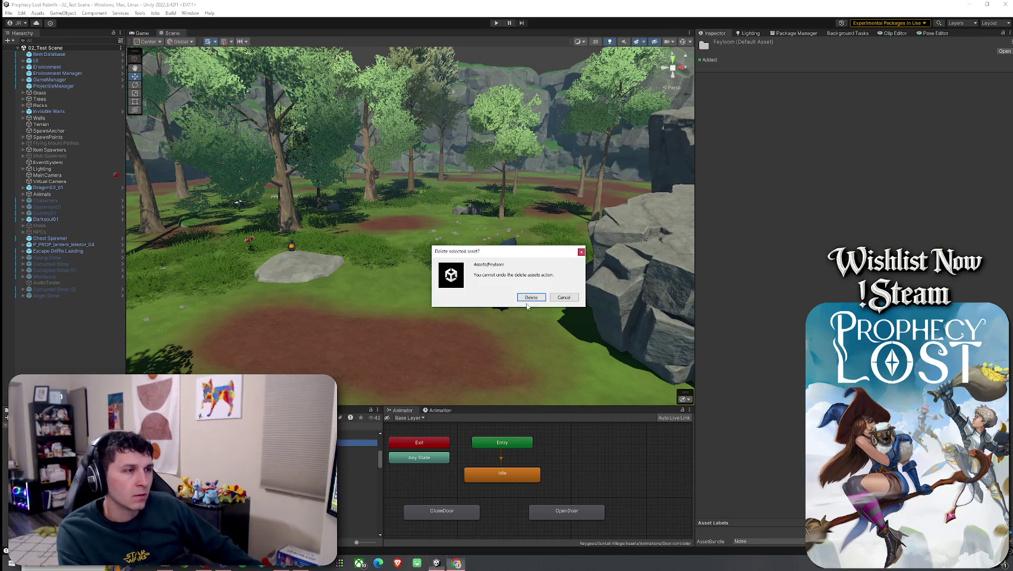
click(581, 251)
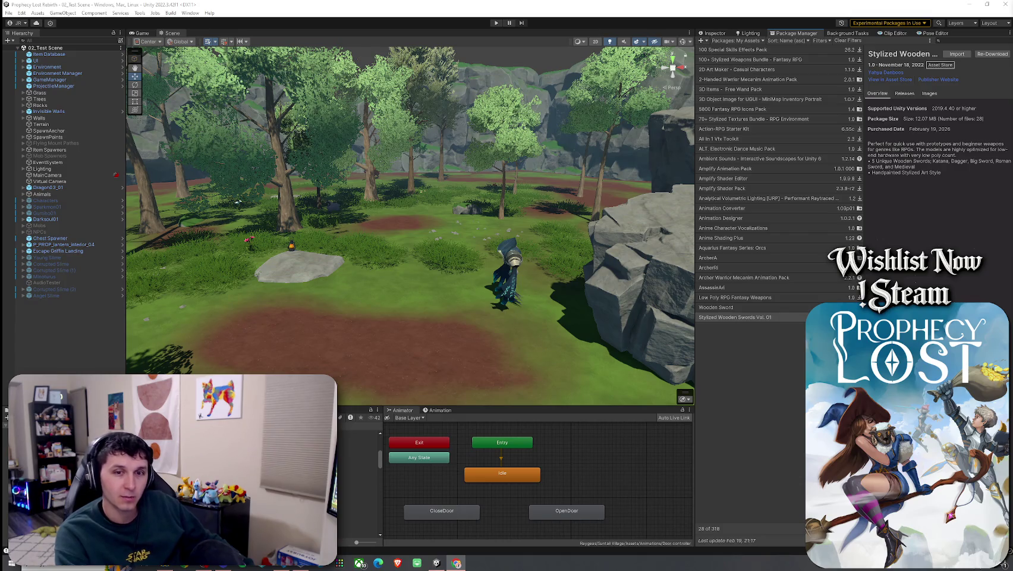
- Start the Stylized Wooden Swords import, skip dependency upgrades, and untick Manual.pdf
click(956, 54)
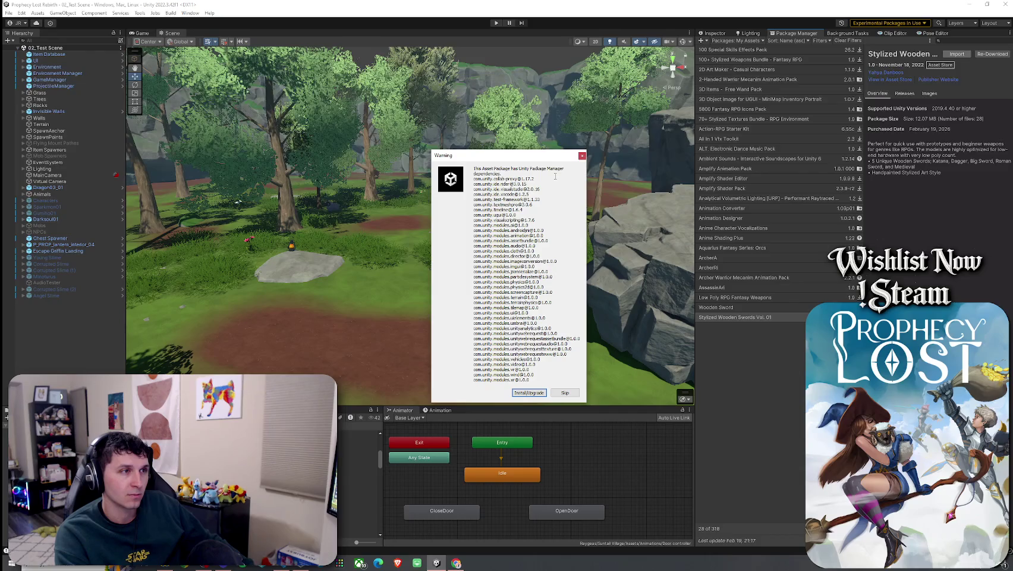
click(565, 392)
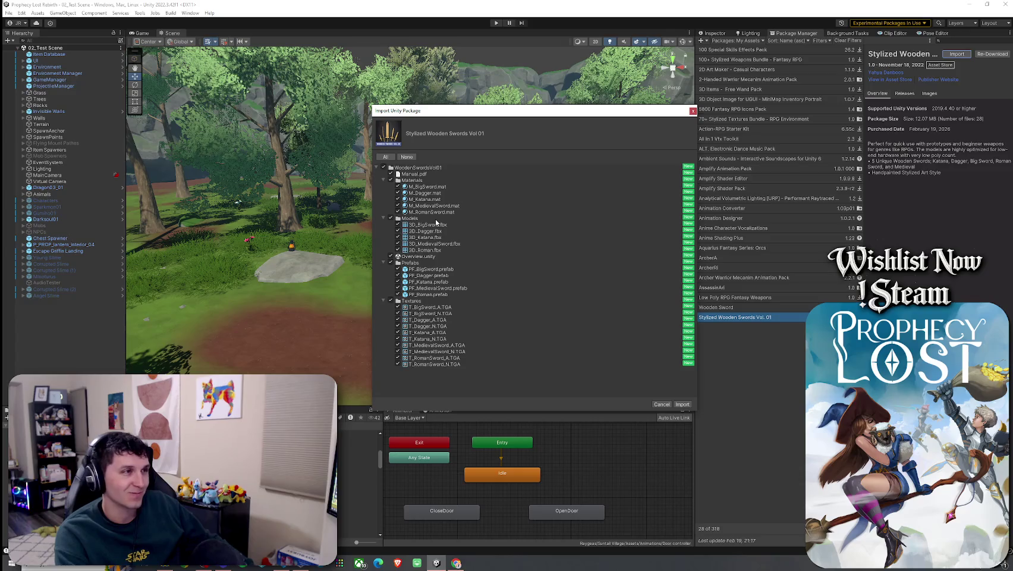
click(398, 173)
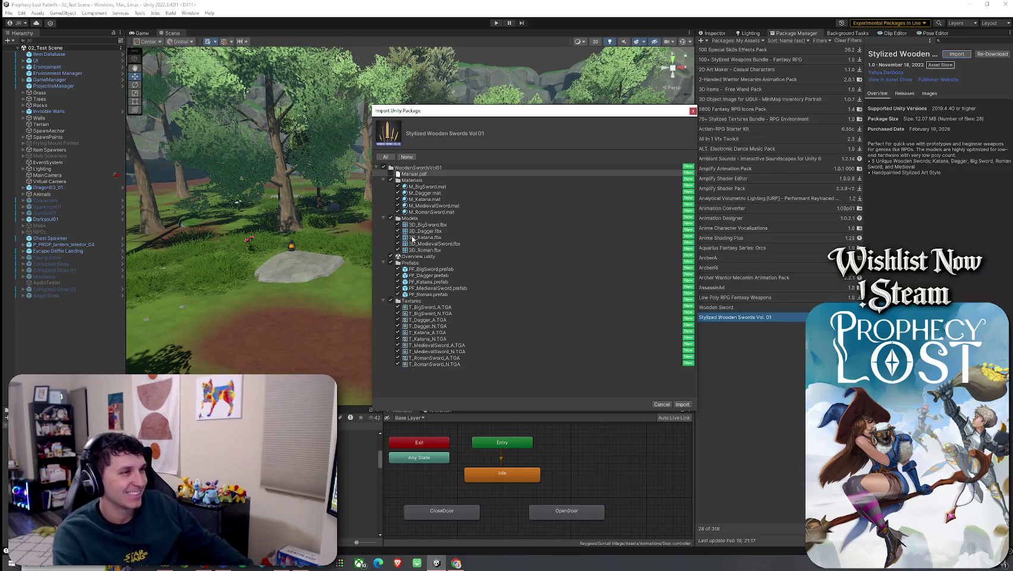
- Preview the package's textures, sword prefabs and 3D models in the import list
click(431, 181)
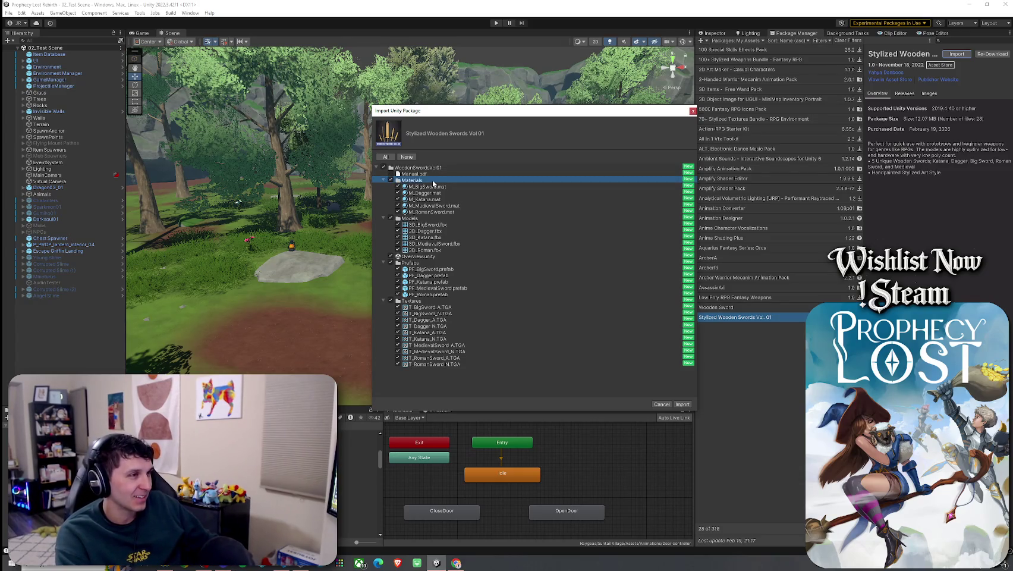
click(438, 219)
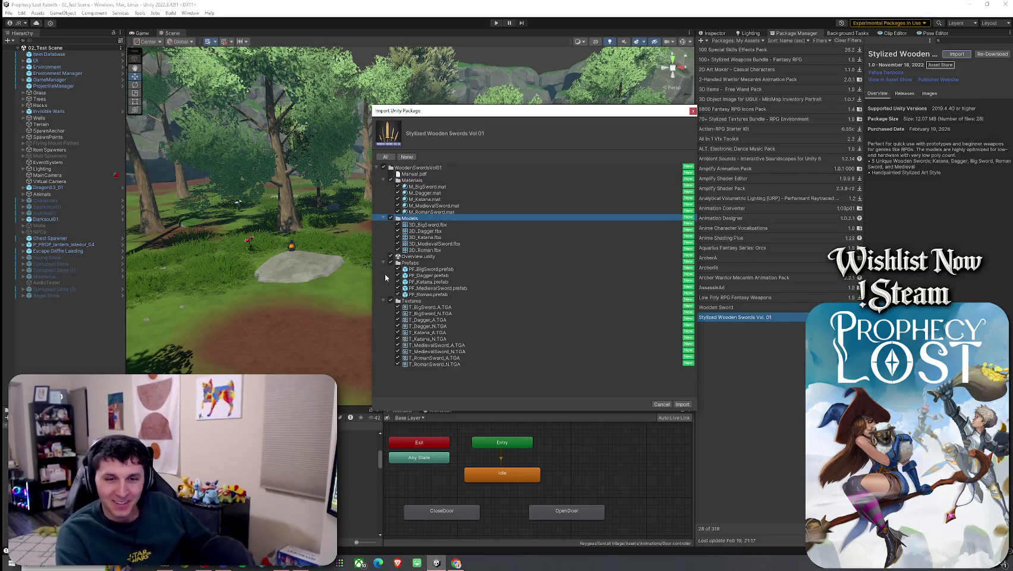
click(393, 256)
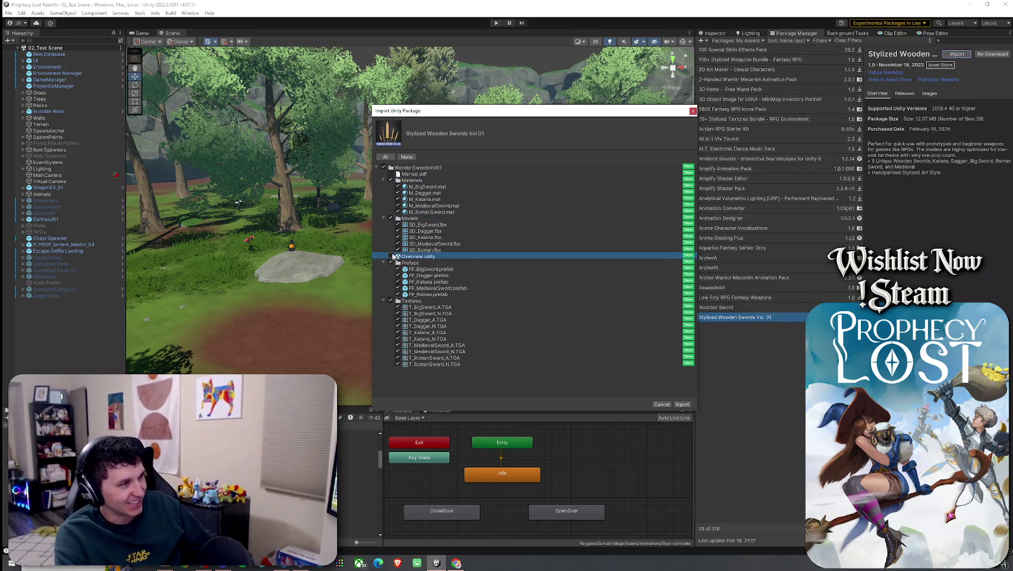
click(429, 307)
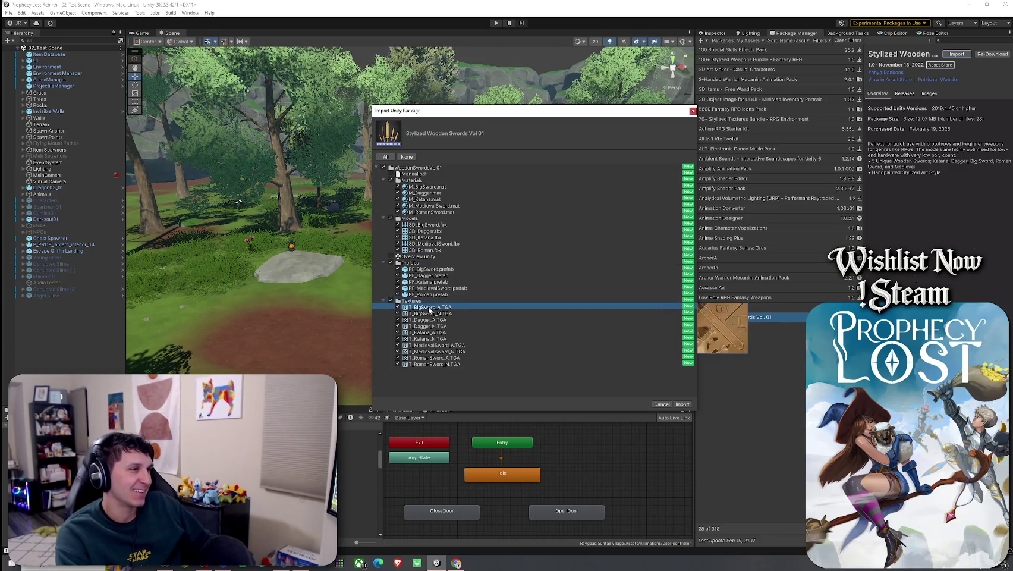
click(431, 313)
click(431, 320)
click(433, 326)
click(434, 333)
click(435, 338)
click(437, 345)
click(438, 351)
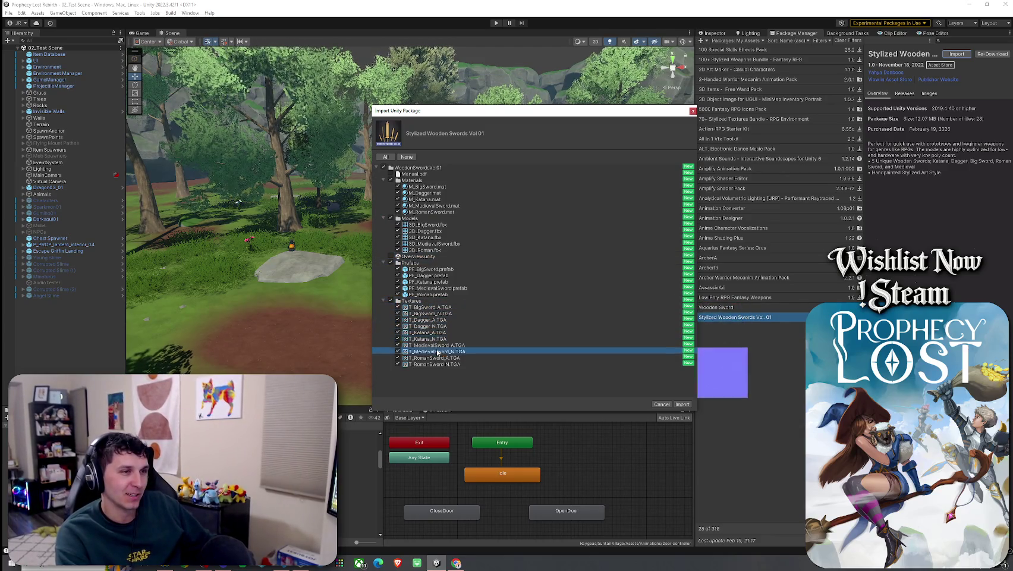
click(432, 288)
click(431, 281)
click(431, 275)
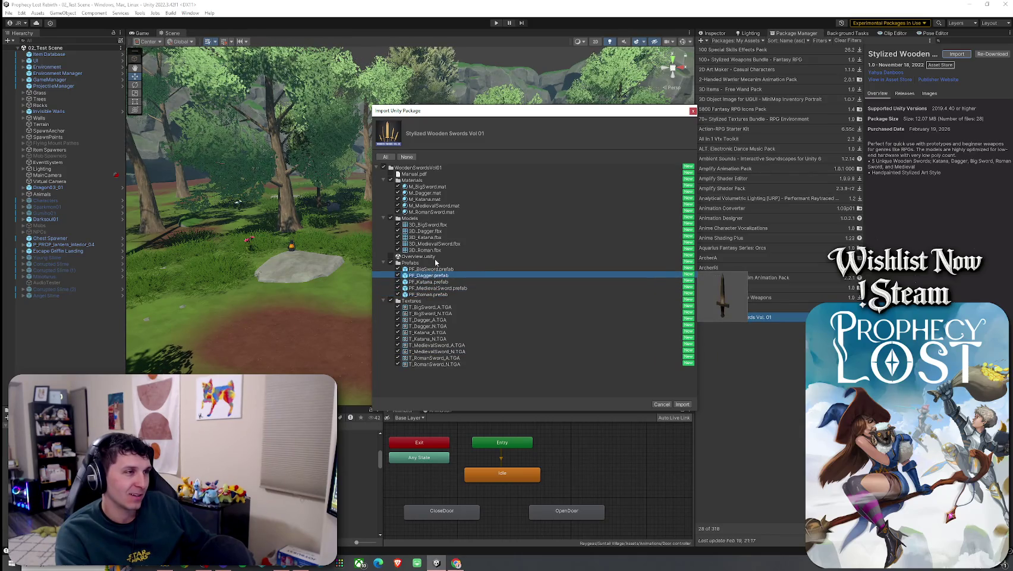
click(423, 249)
click(427, 243)
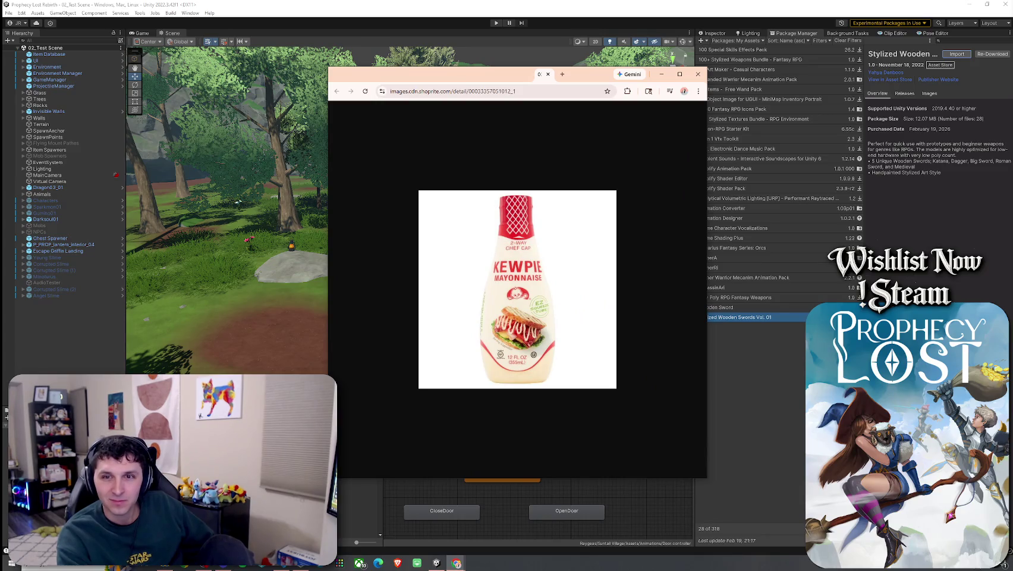
- Preview the dagger, big sword and material entries, then import the package contents
click(697, 74)
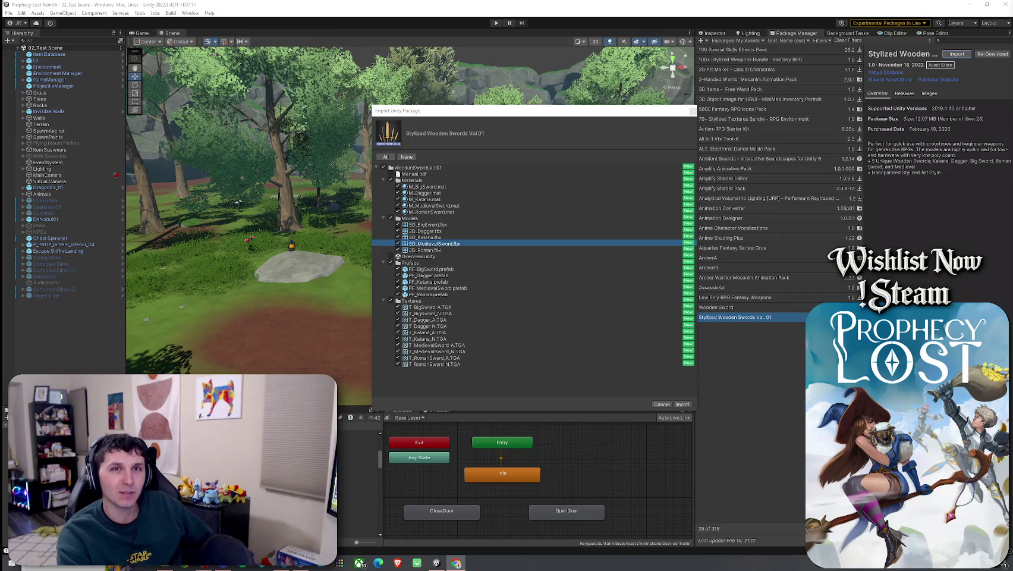
click(454, 230)
click(429, 225)
click(422, 212)
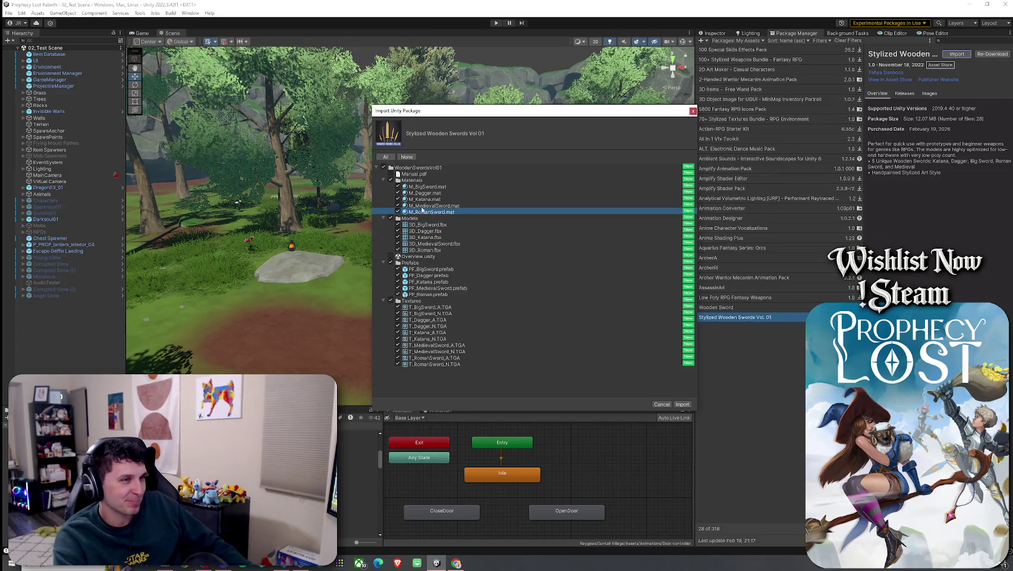
click(423, 205)
click(425, 200)
click(425, 193)
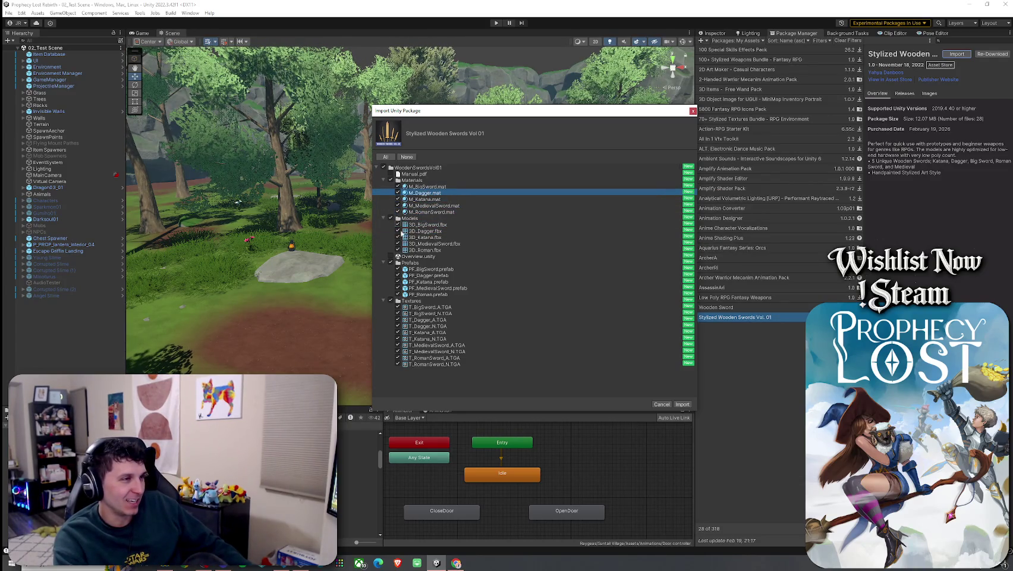
click(682, 403)
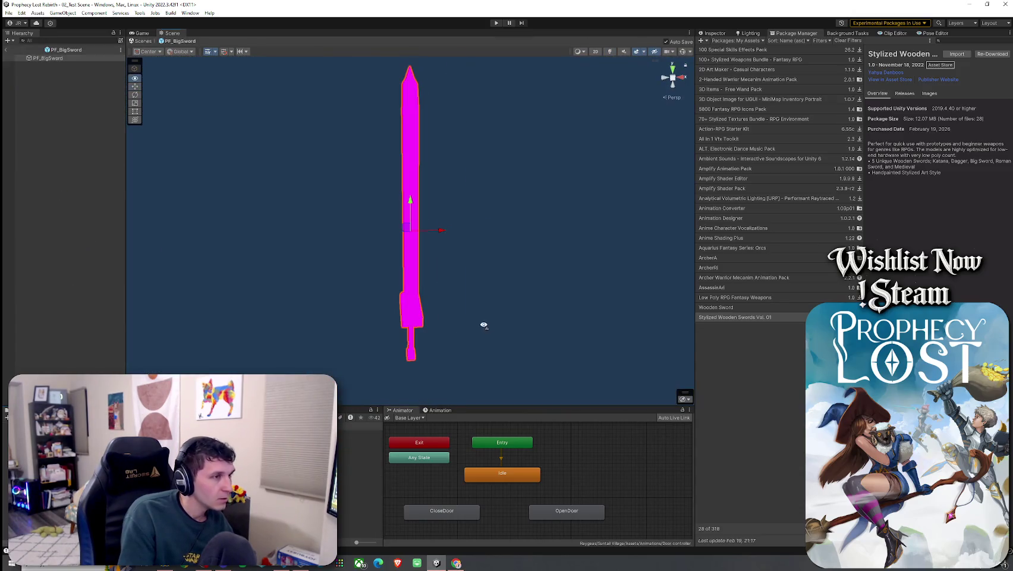
mouse_move(483, 324)
mouse_down()
mouse_move(425, 340)
mouse_move(470, 339)
mouse_up()
click(714, 33)
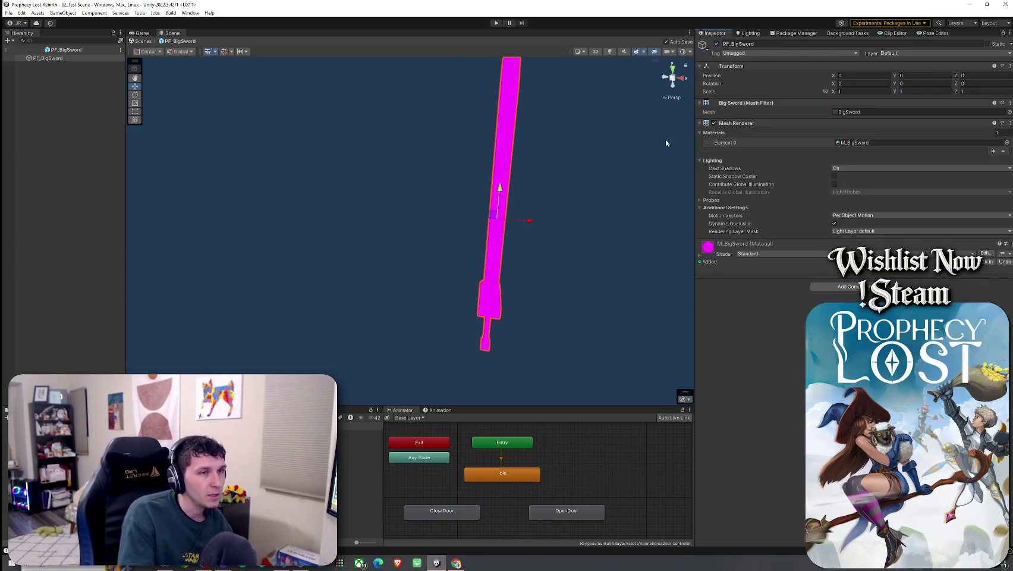
mouse_move(614, 251)
mouse_down()
mouse_move(591, 257)
mouse_move(586, 245)
mouse_up()
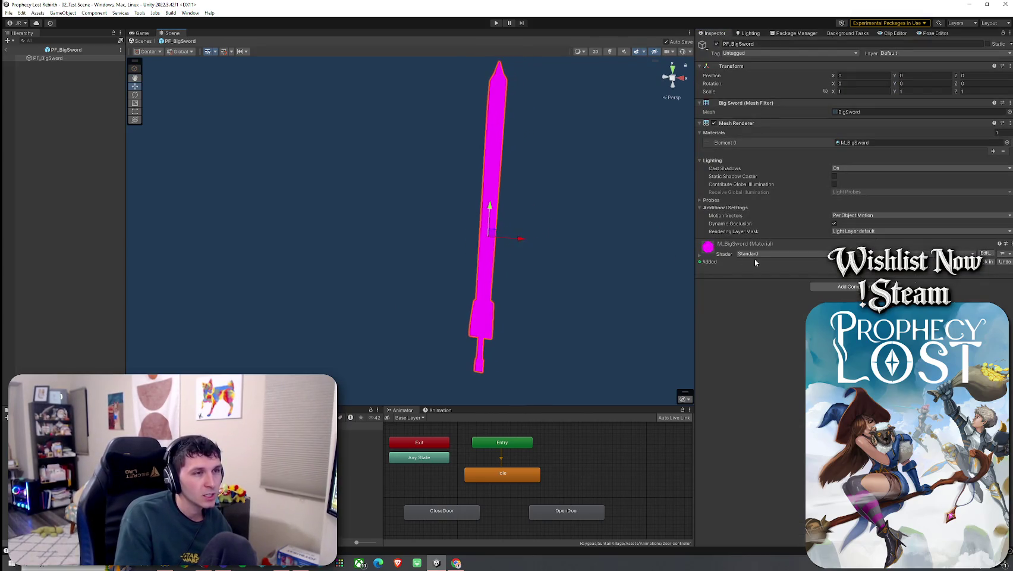
click(772, 254)
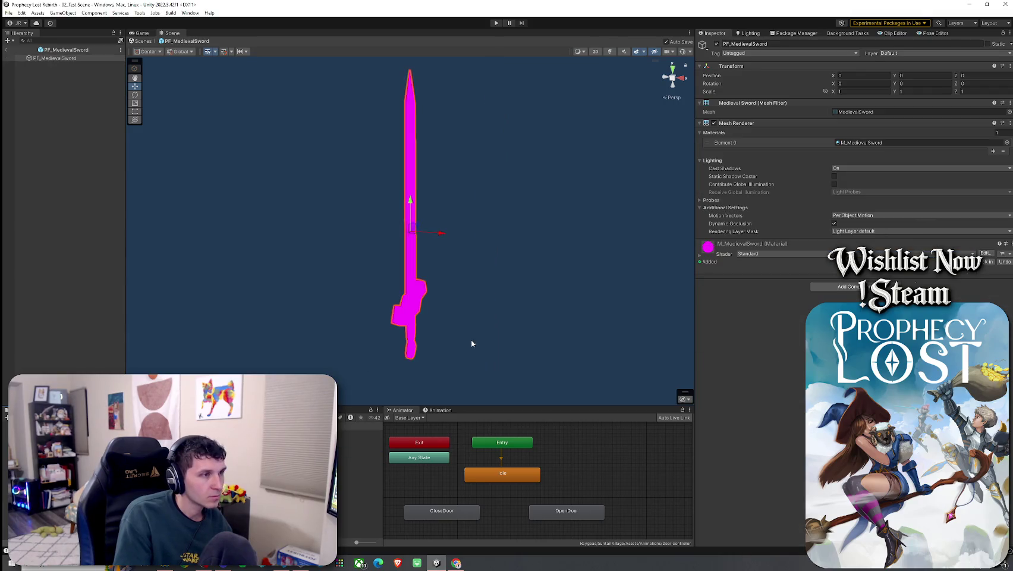
drag(469, 343, 440, 343)
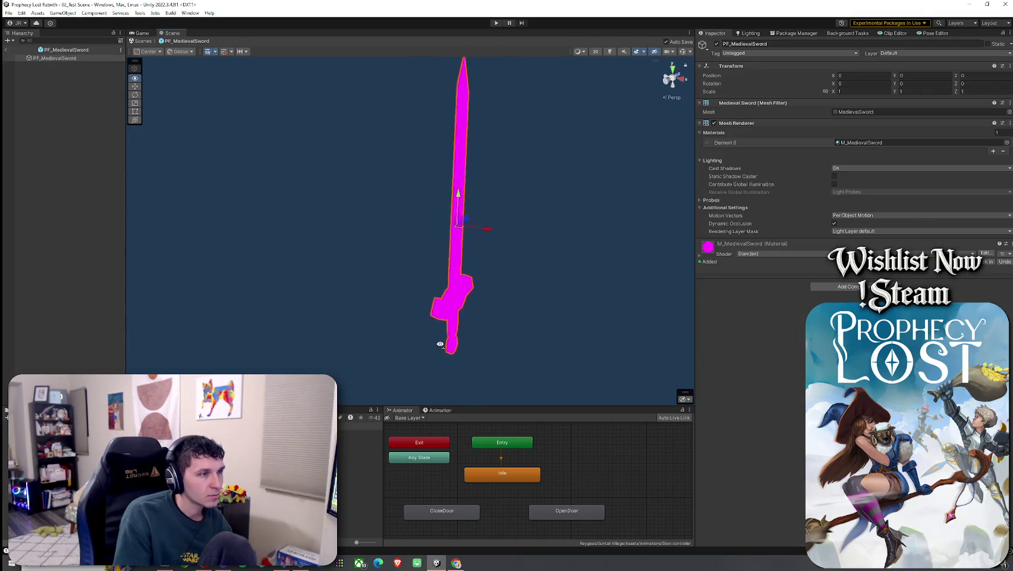
double_click(67, 58)
drag(333, 180, 221, 183)
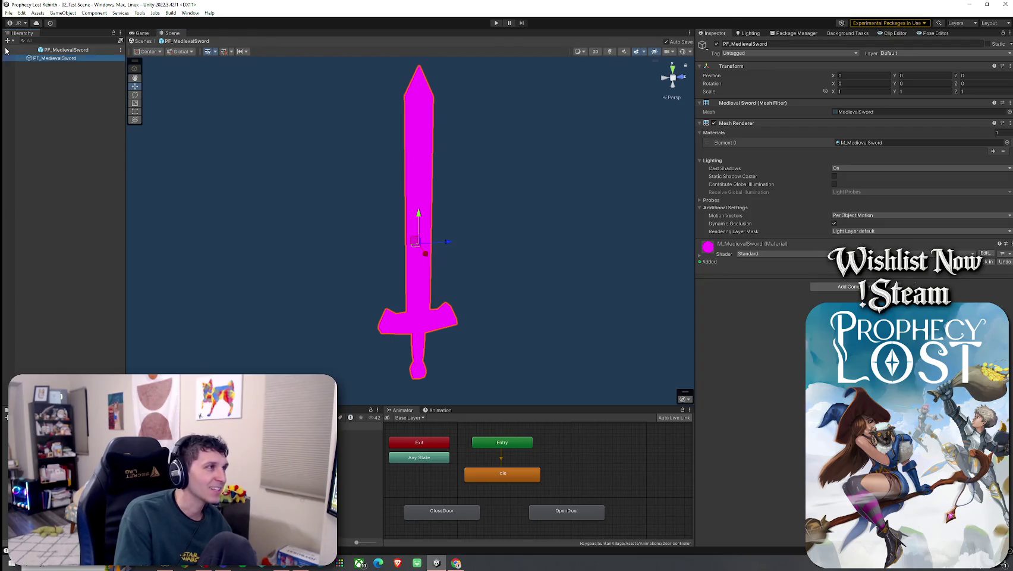
click(7, 50)
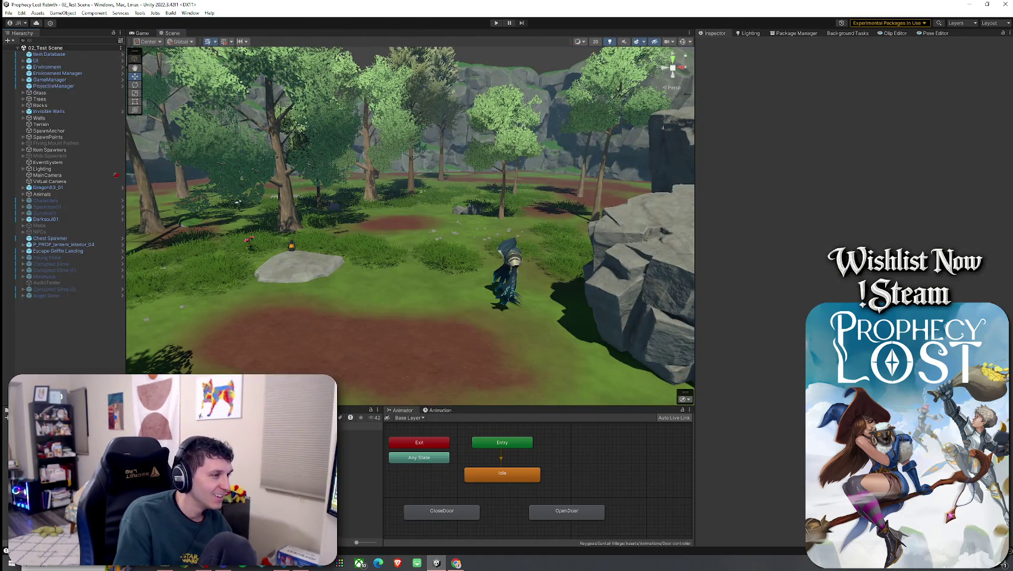
- Place PF_MedievalSword into the test scene and frame it in the view
mouse_move(333, 451)
mouse_down()
mouse_move(353, 285)
mouse_move(392, 277)
mouse_up()
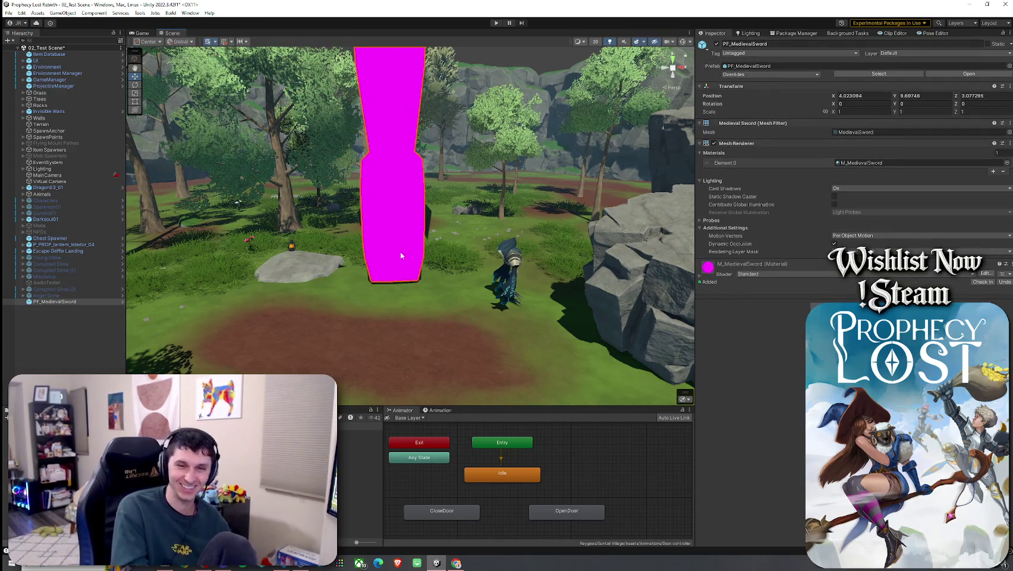
key(f)
mouse_move(459, 106)
mouse_down()
mouse_move(405, 146)
mouse_move(447, 243)
mouse_move(376, 275)
mouse_up()
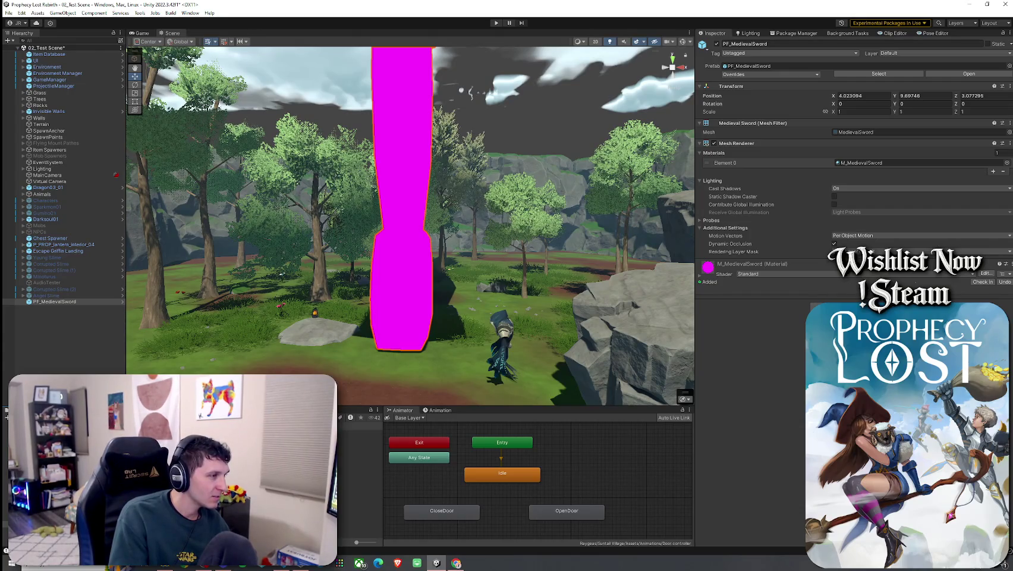
- Inspect the 3D_Big Sword model's Big Sword mesh sub-asset, then select the placed sword
click(359, 433)
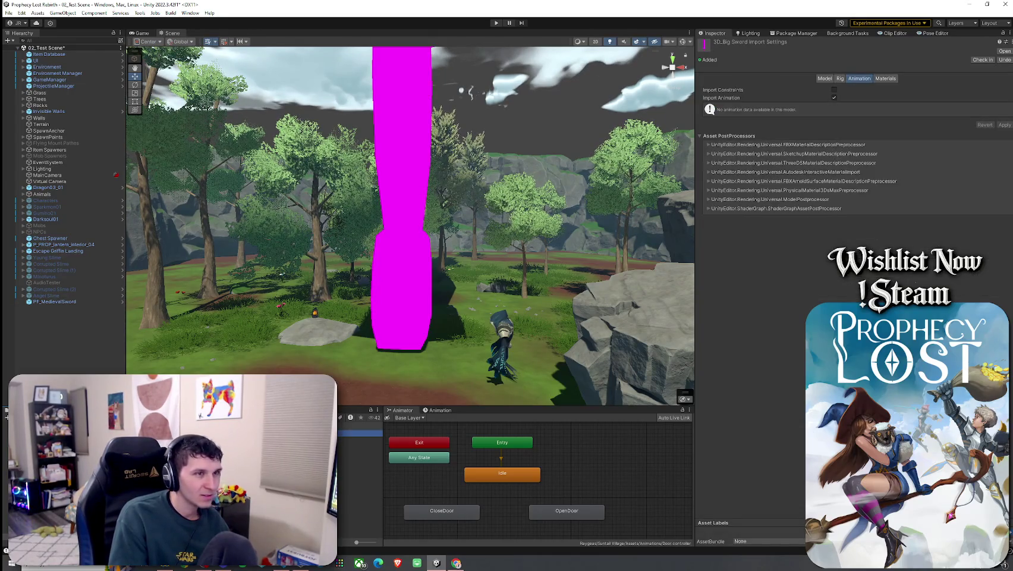
click(360, 440)
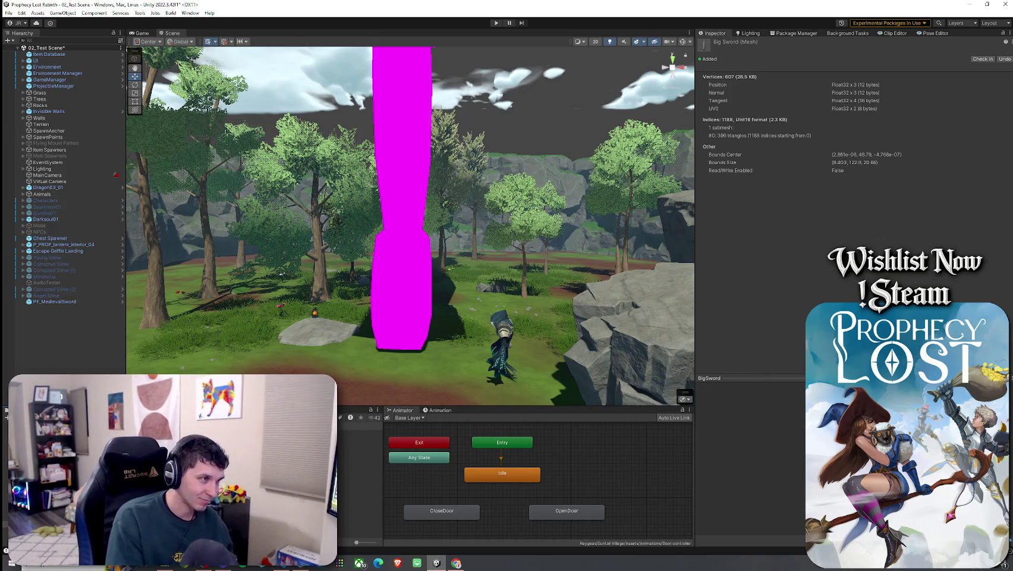
click(418, 280)
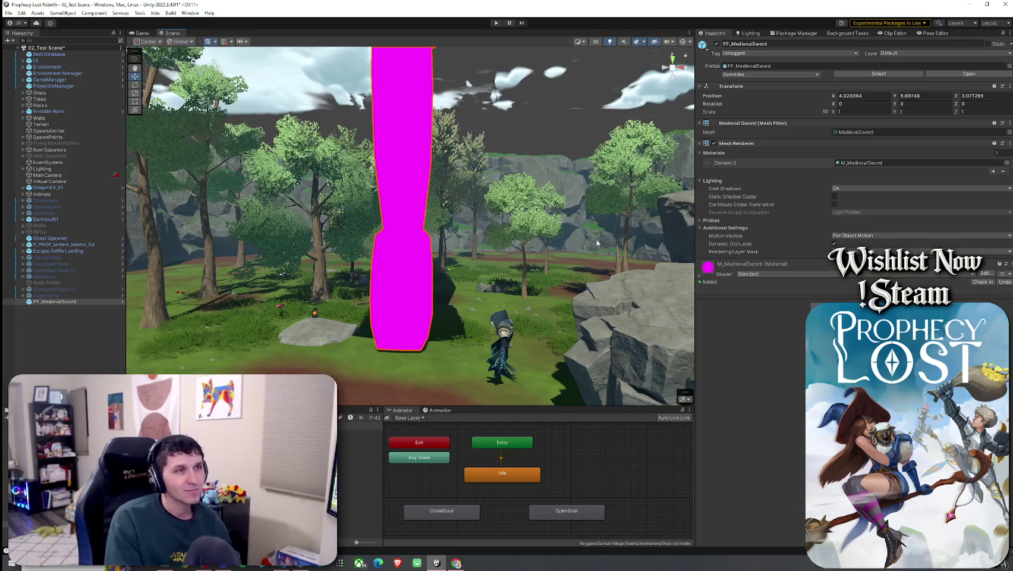
- Give M_MedievalSword the Toony Colors Pro 2 Hybrid Shader 2 and a brown 'medie' albedo texture
click(751, 273)
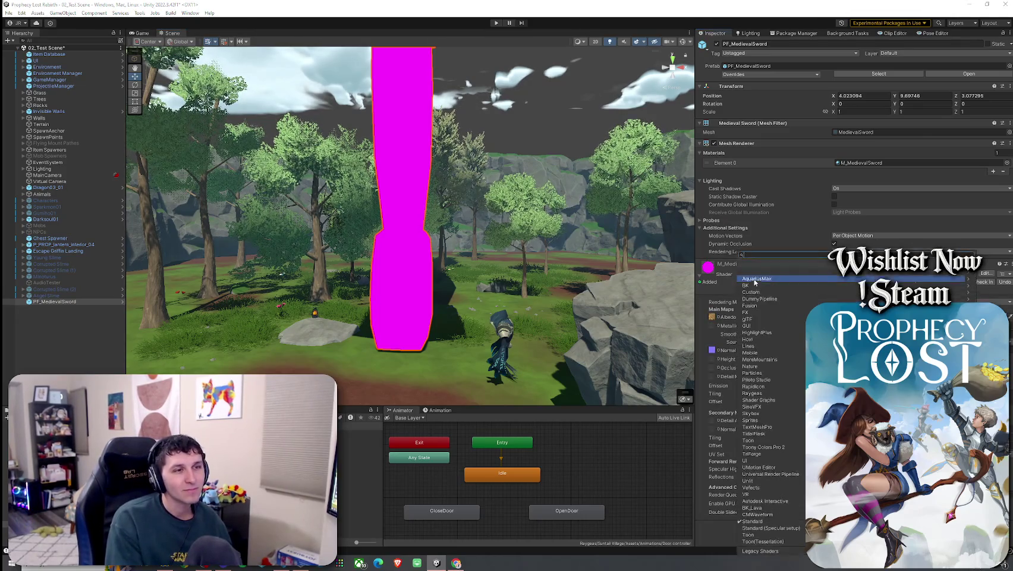
click(724, 293)
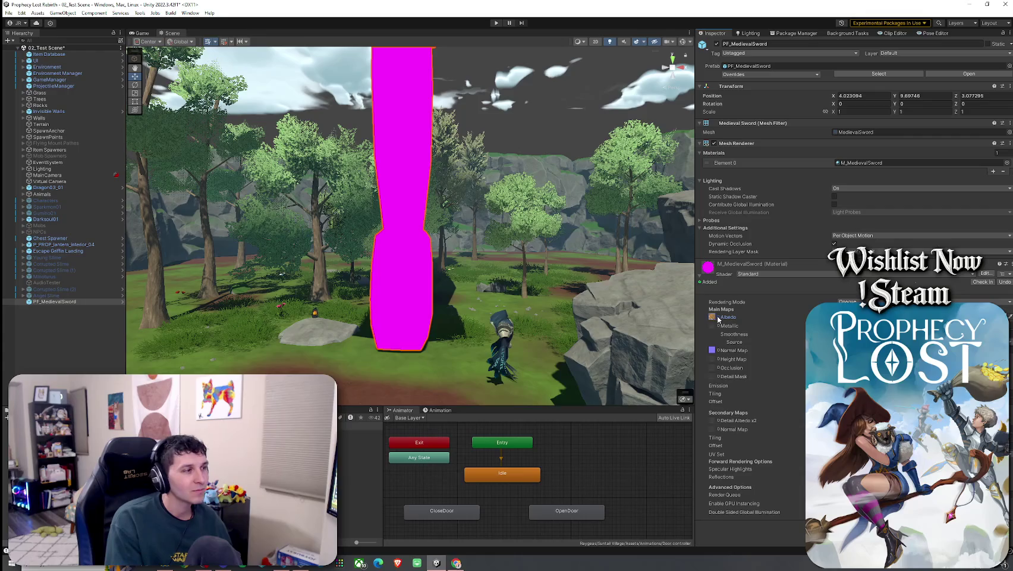
click(713, 351)
click(750, 273)
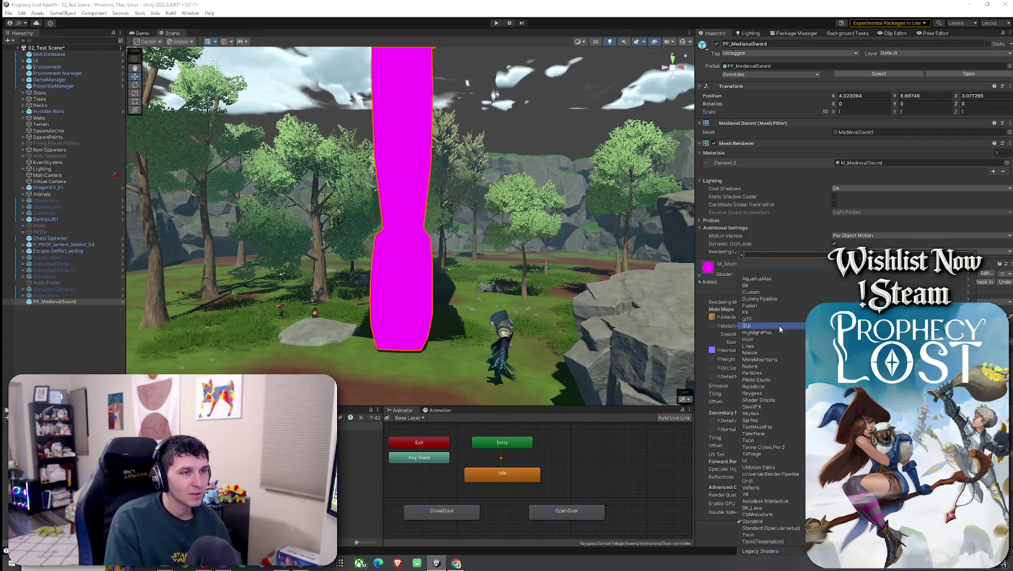
click(773, 449)
click(781, 279)
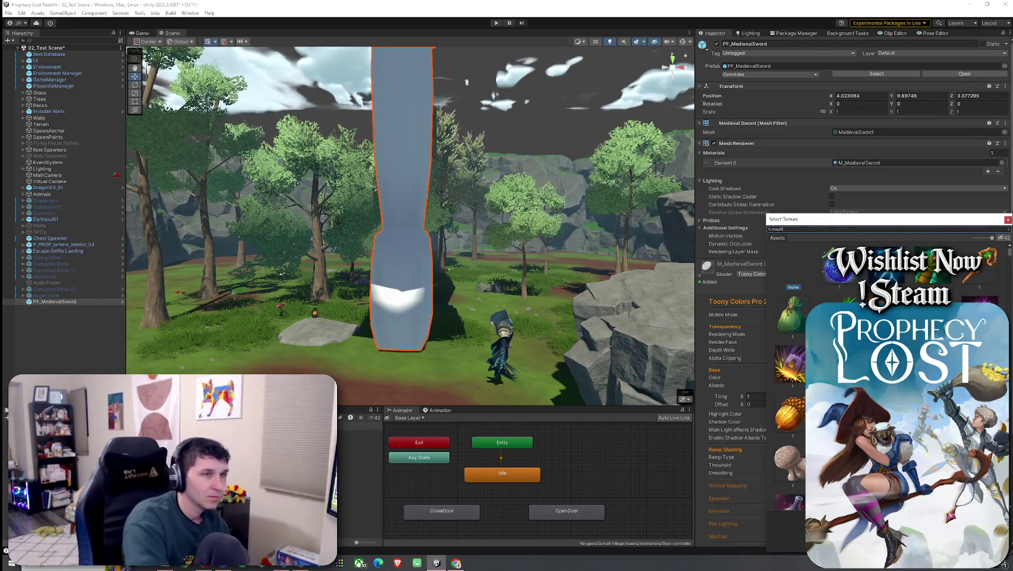
text(medie)
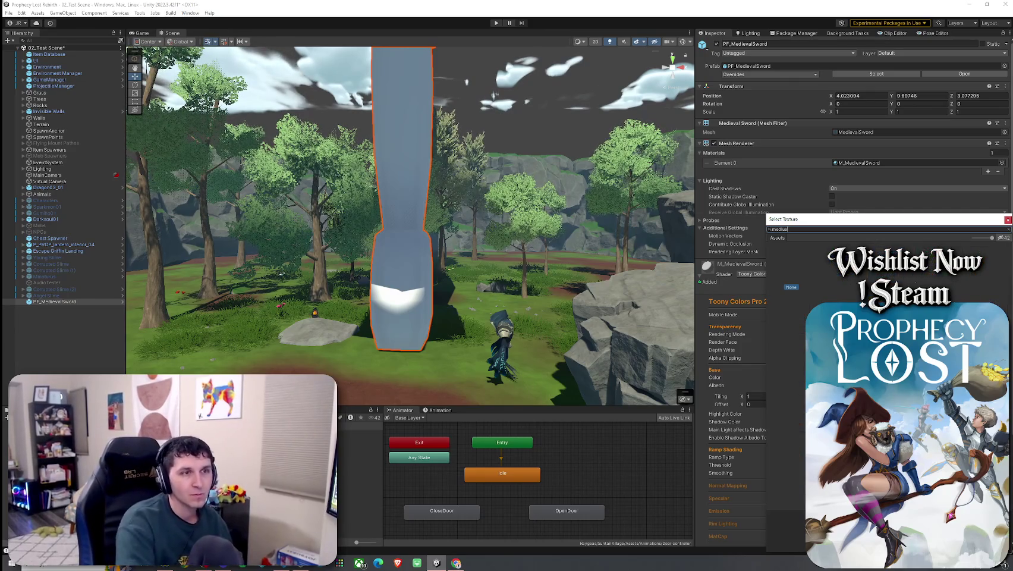
click(889, 321)
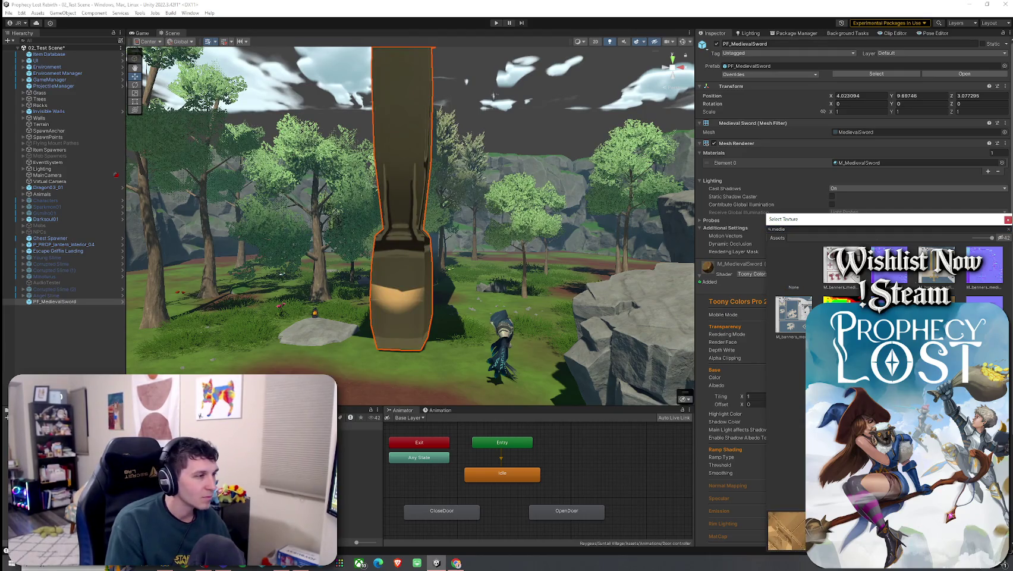
key(Return)
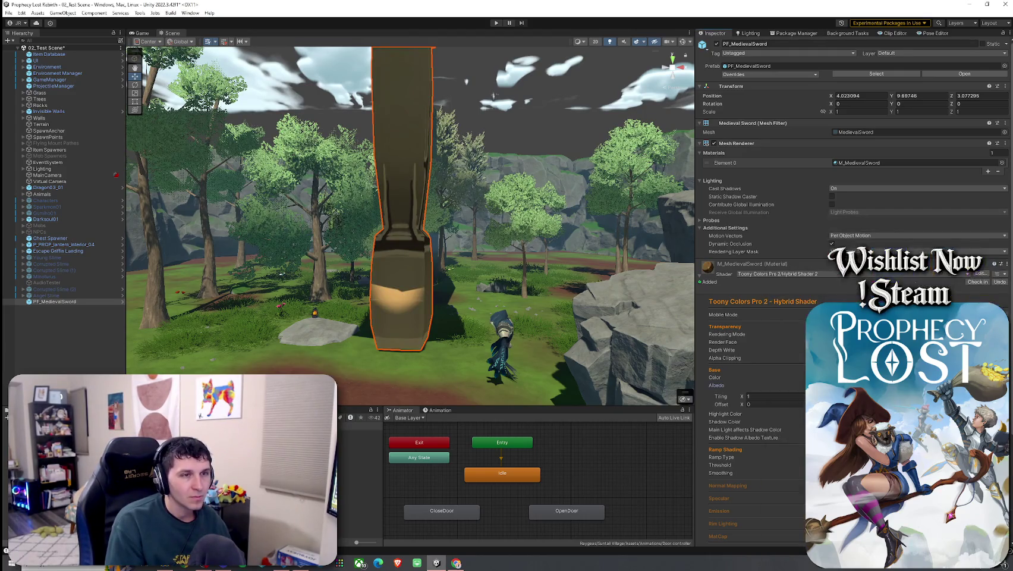
- Enable normal mapping on the material, leaving the normal map texture empty
scroll(850, 237, down, 2)
scroll(746, 393, down, 4)
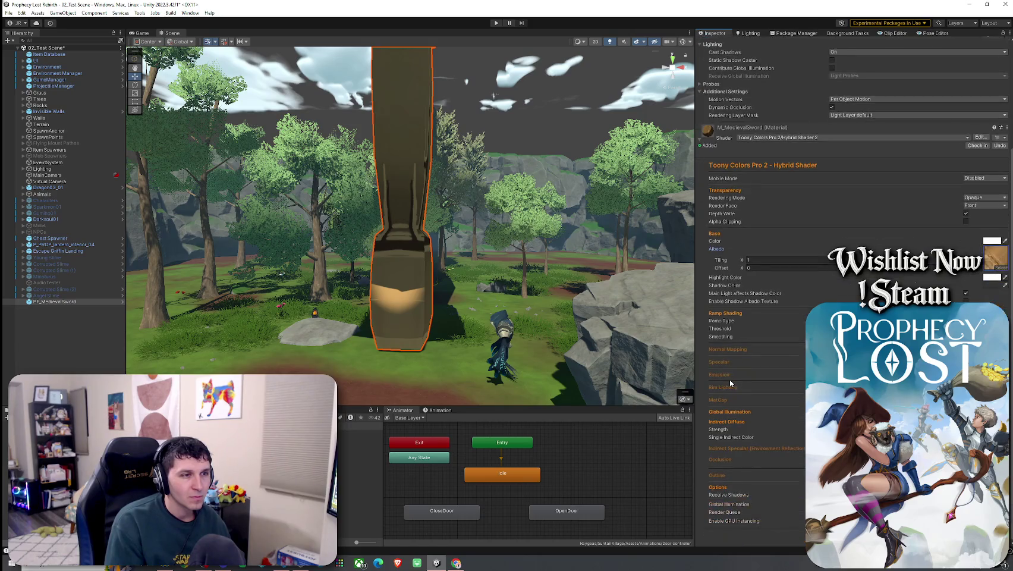
click(728, 349)
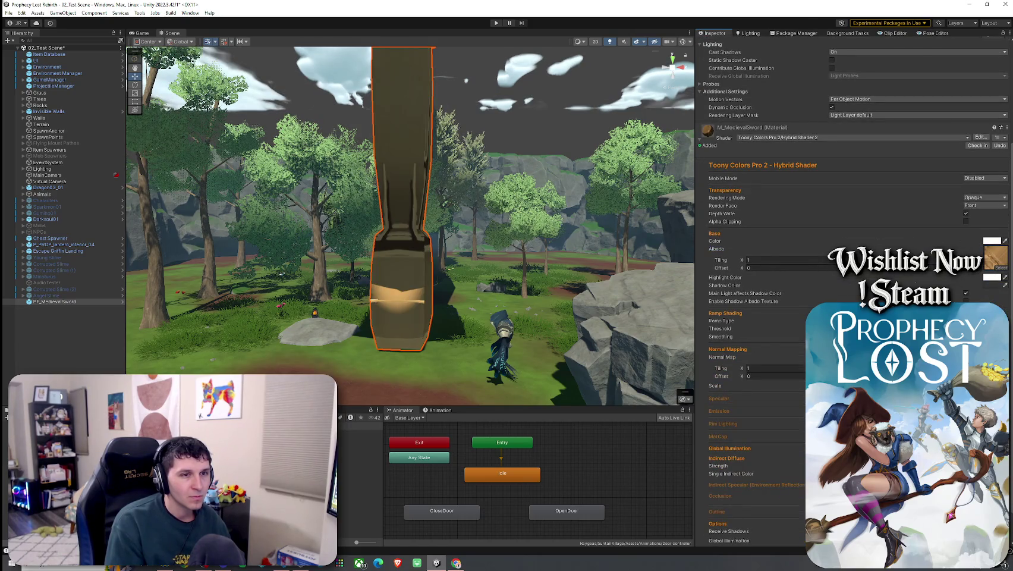
click(996, 366)
text(medi)
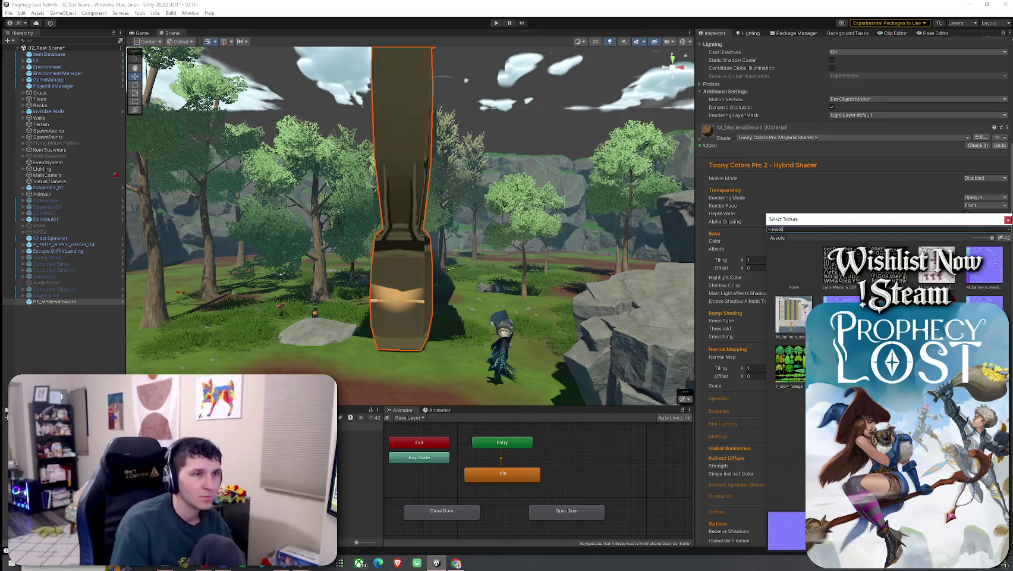
text(eval)
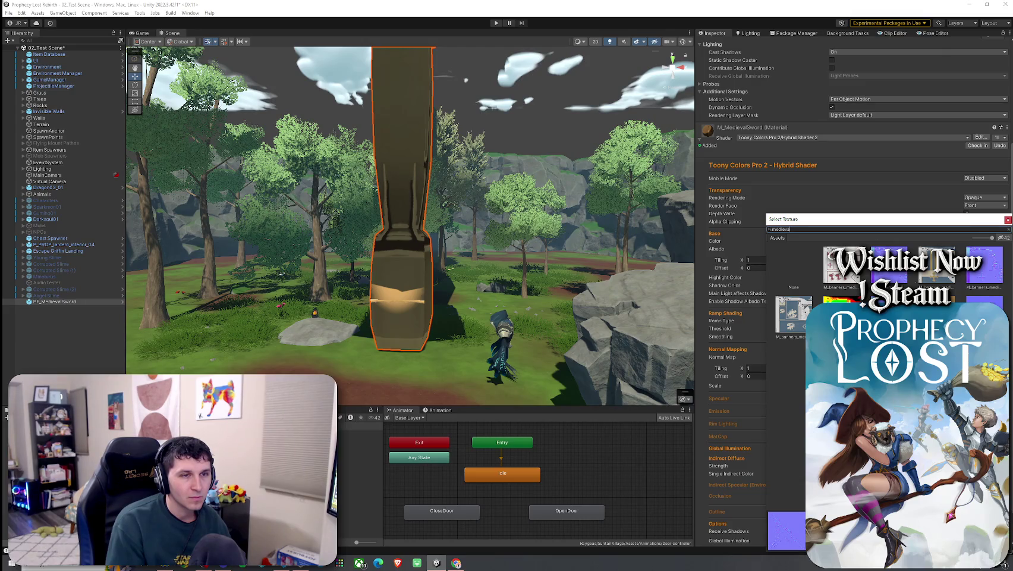
key(Escape)
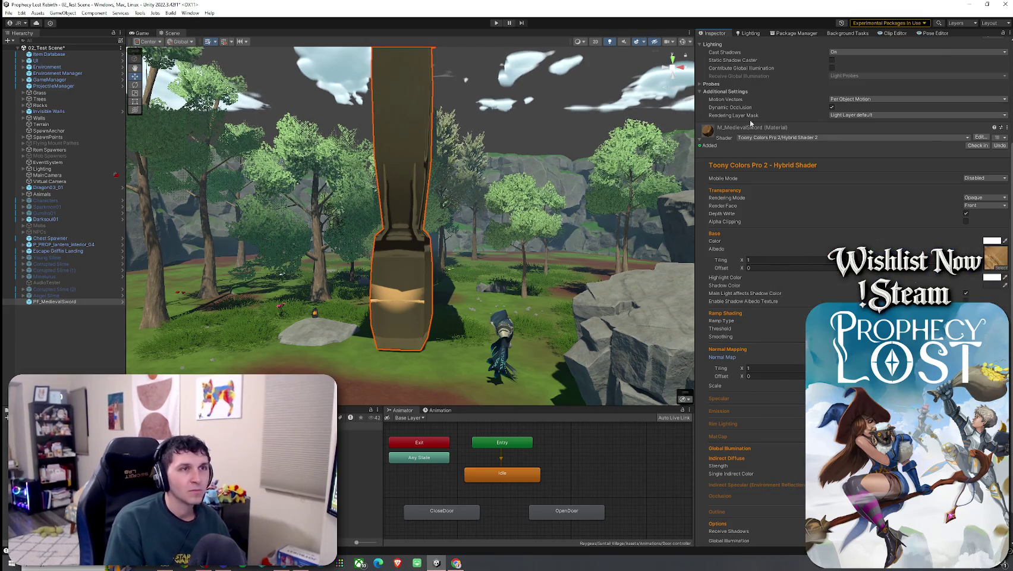
scroll(728, 132, up, 5)
click(842, 112)
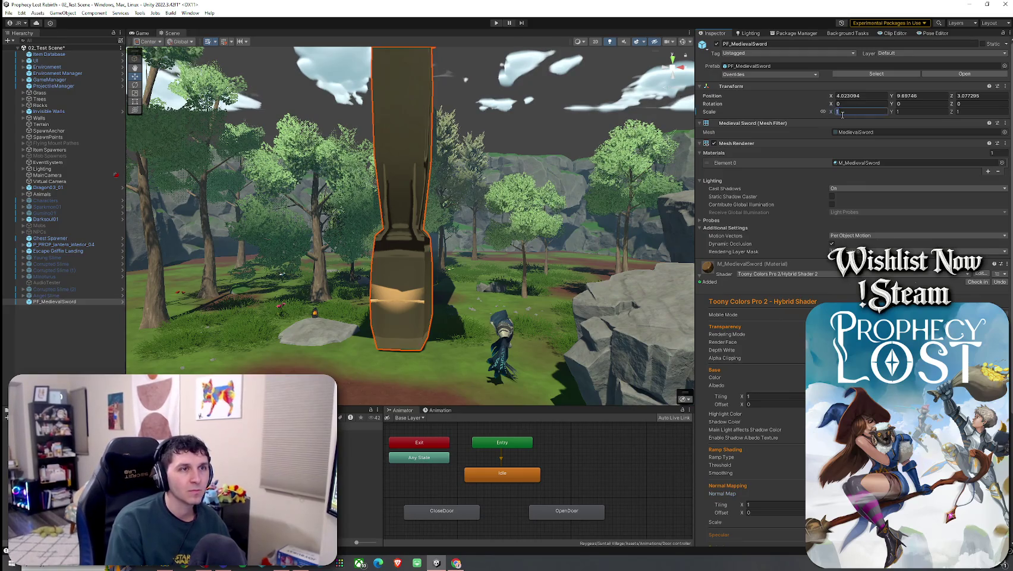
- Set the sword's scale to 0.01
text(0.1)
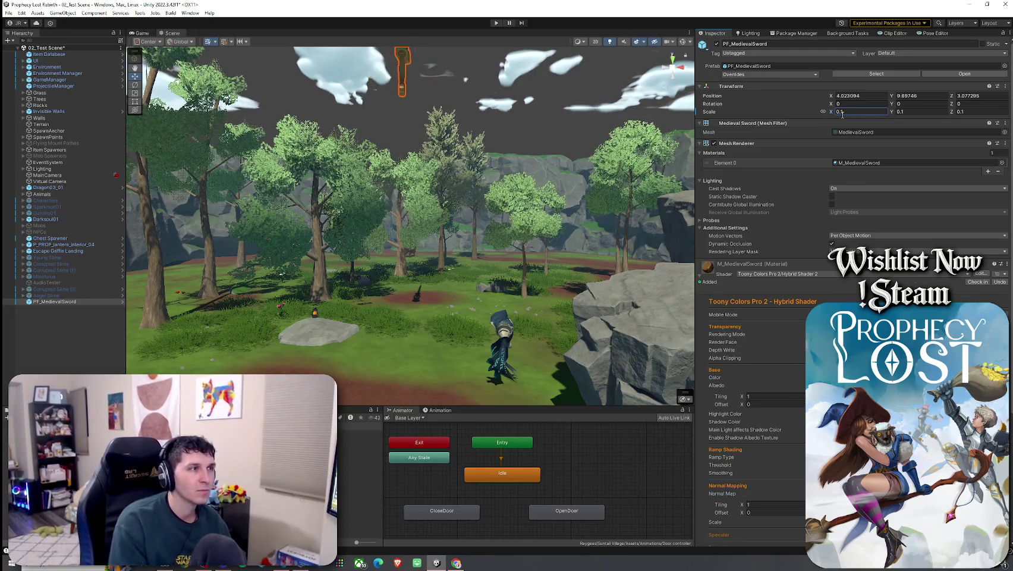
double_click(861, 112)
text(0.0)
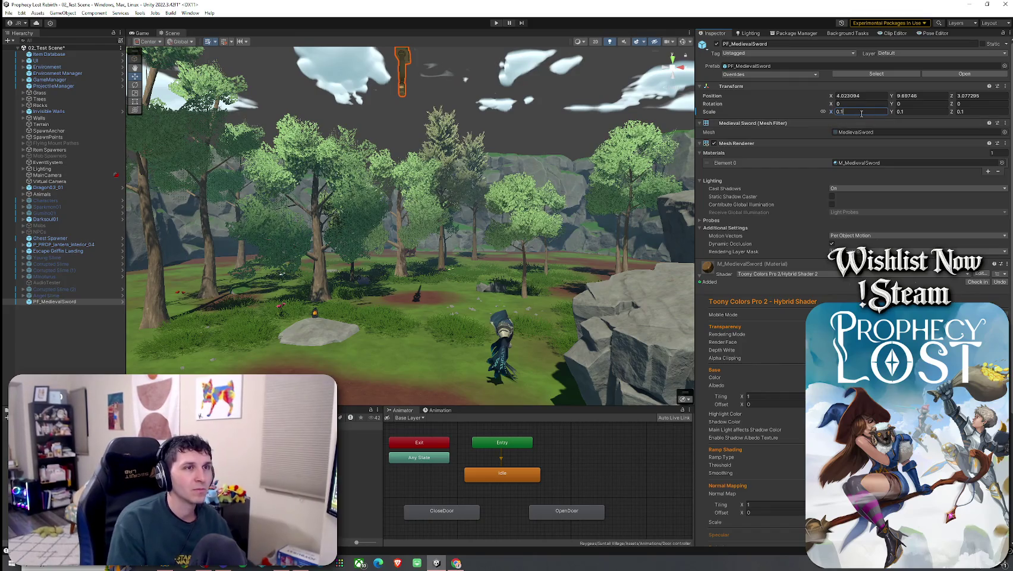
text(1)
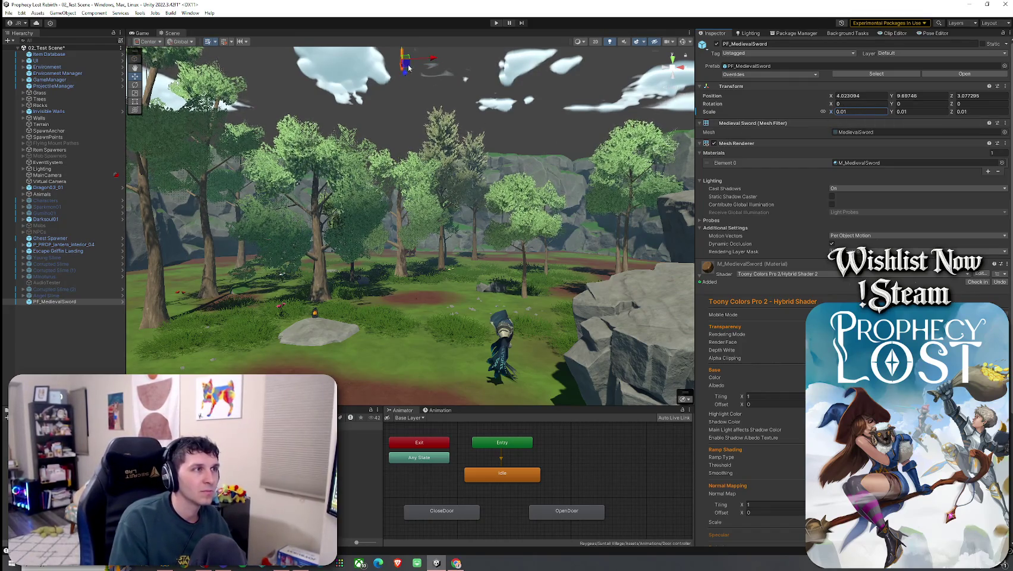
text(f)
- Lower the sword onto the ground and rename it Wooden Sword
drag(390, 220, 534, 383)
click(533, 383)
scroll(429, 287, up, 5)
mouse_move(476, 282)
mouse_down()
mouse_move(119, 183)
mouse_move(46, 178)
mouse_move(981, 187)
mouse_move(923, 201)
mouse_move(995, 216)
mouse_move(17, 202)
mouse_move(34, 187)
mouse_up()
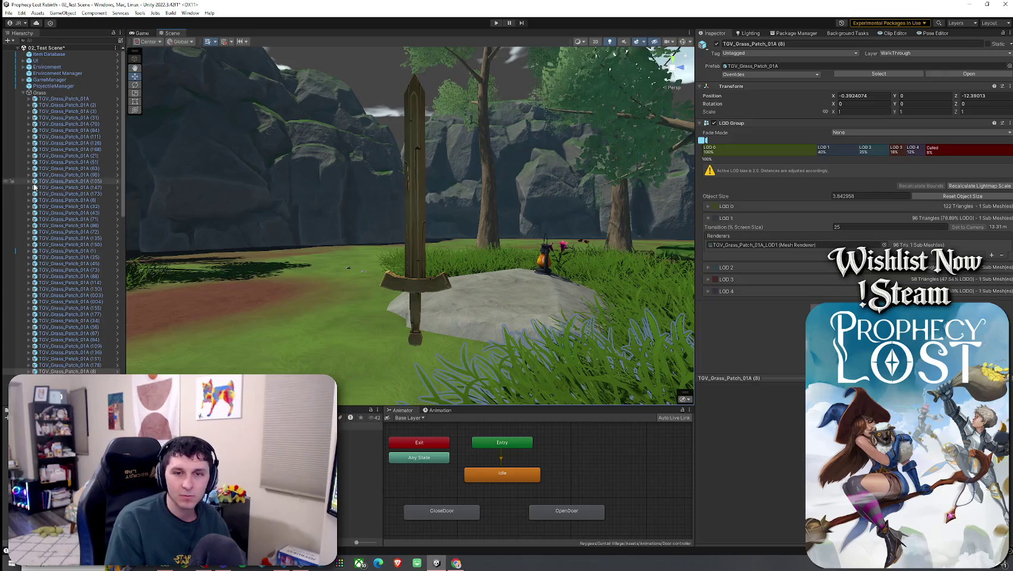
click(415, 190)
drag(414, 191, 145, 309)
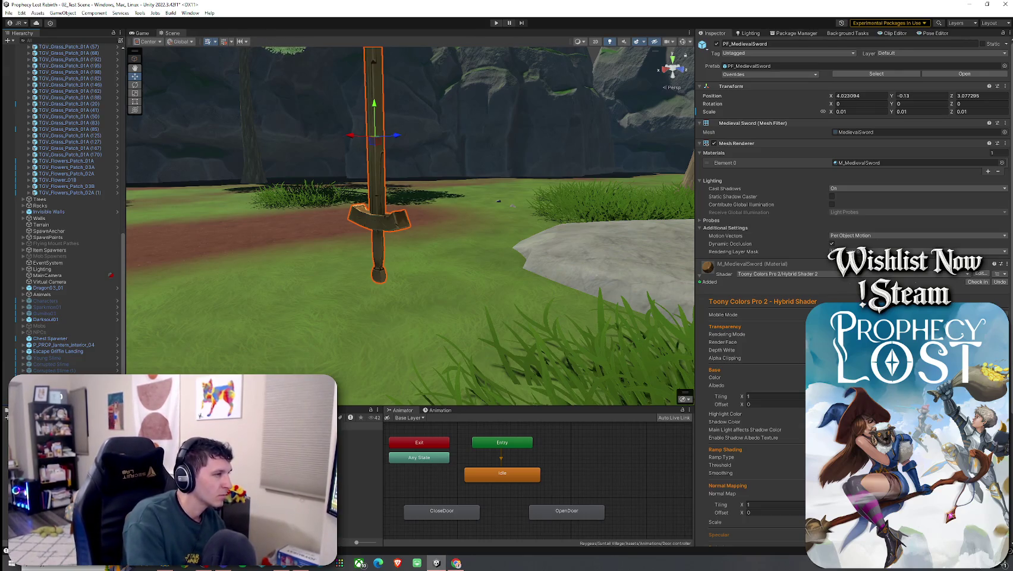
text(Wooden Sword)
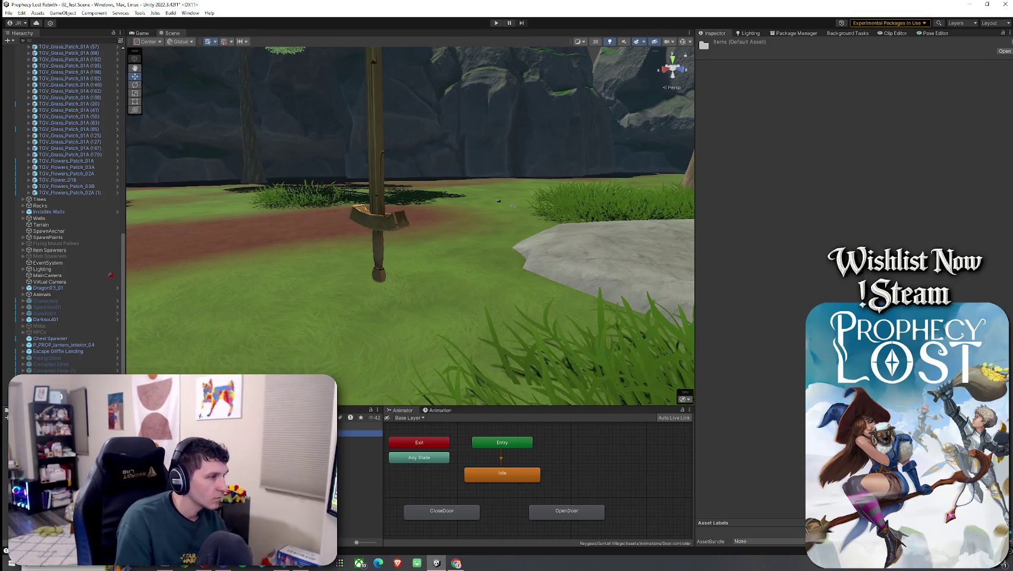
scroll(359, 481, down, 3)
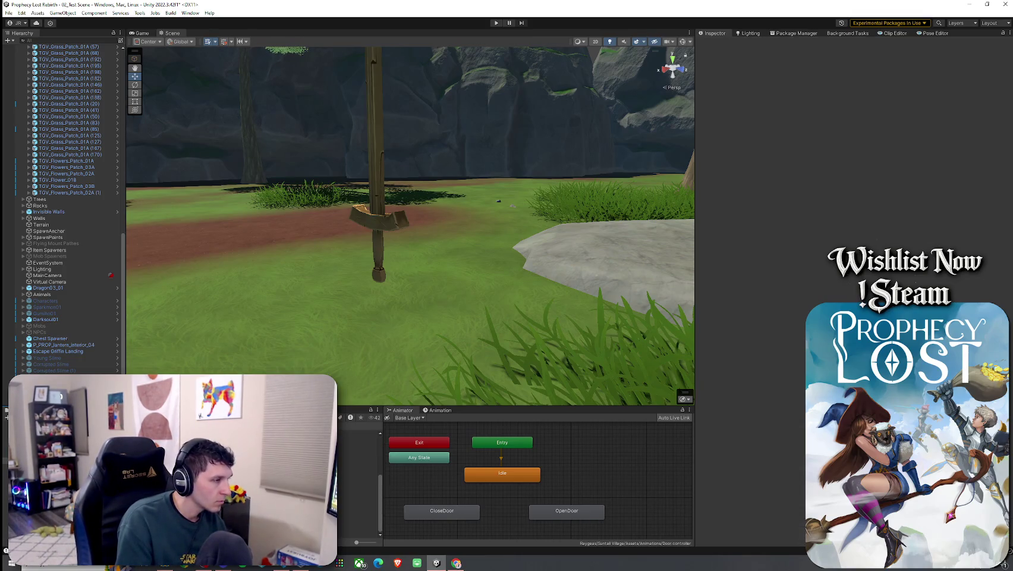
- Drag Wooden Sword into Prefabs/Unorganized Prefabs and create it as an original prefab
mouse_move(196, 405)
mouse_down()
mouse_move(198, 245)
mouse_move(197, 255)
mouse_up()
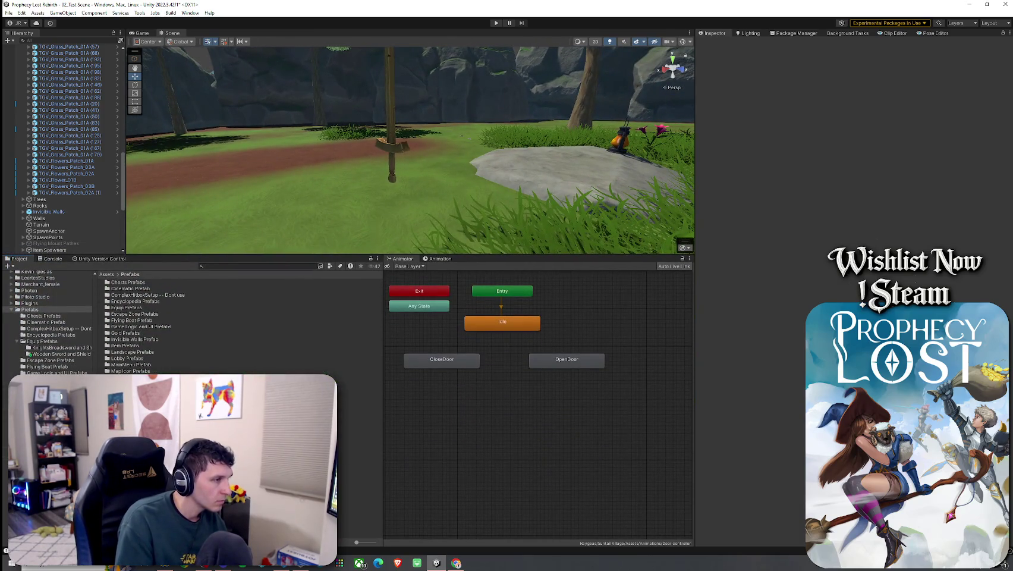
double_click(127, 434)
scroll(63, 249, down, 3)
scroll(63, 249, down, 3)
mouse_move(63, 251)
mouse_down()
mouse_move(149, 306)
mouse_move(164, 361)
mouse_up()
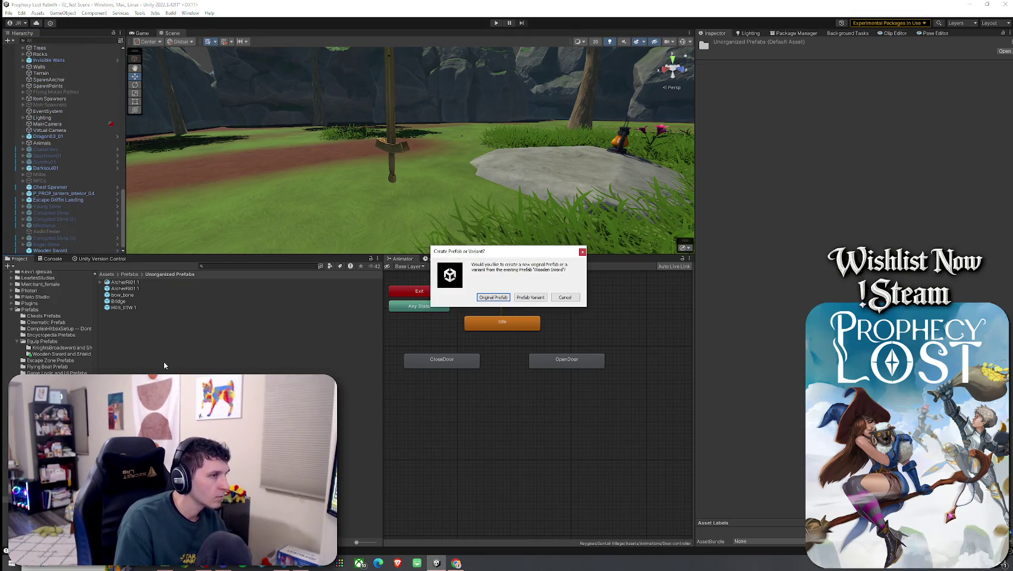
click(488, 298)
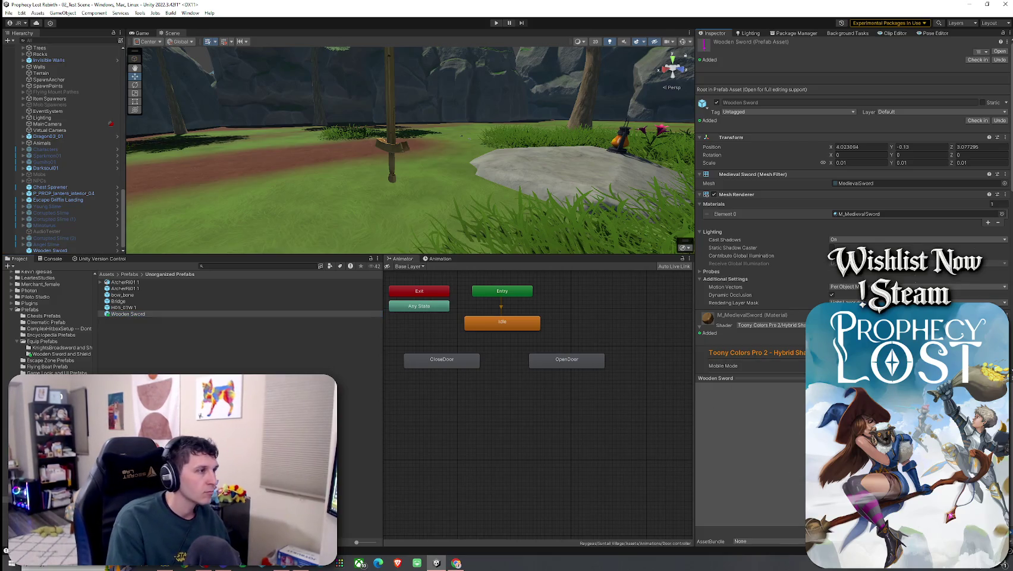
- Clear the selection and navigate the Project window back to the Assets root
click(106, 324)
click(50, 250)
click(143, 333)
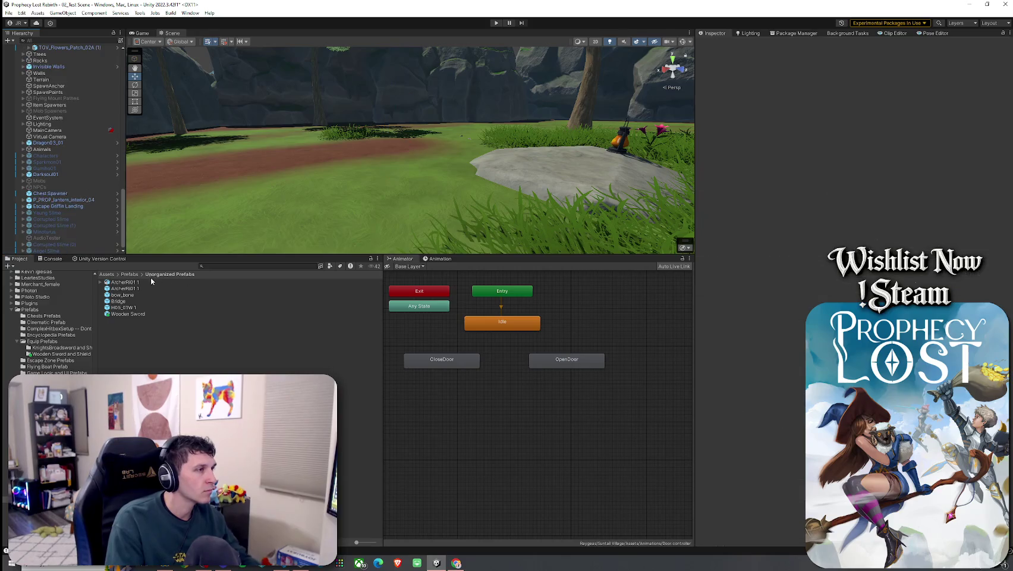
click(129, 274)
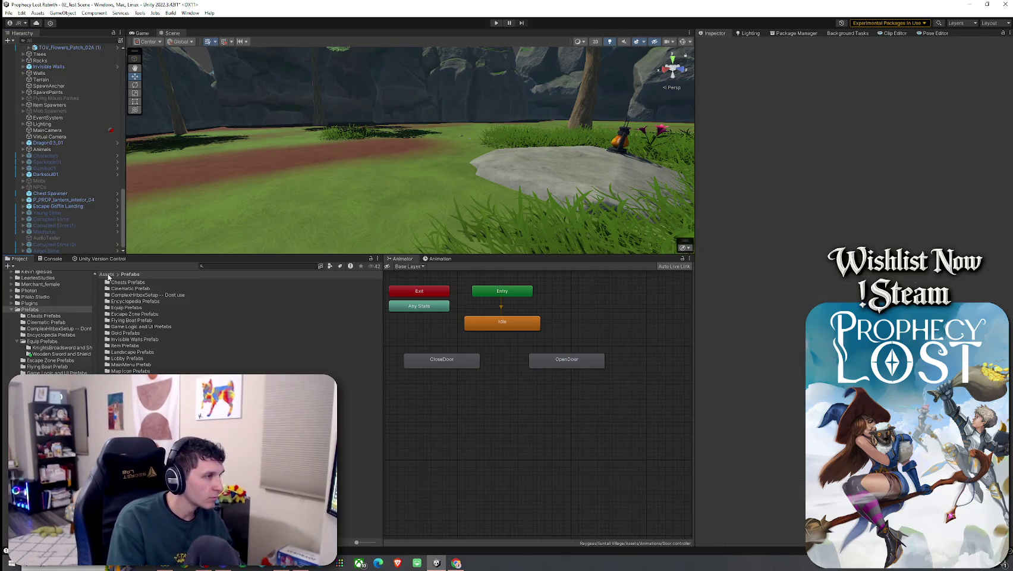
click(107, 274)
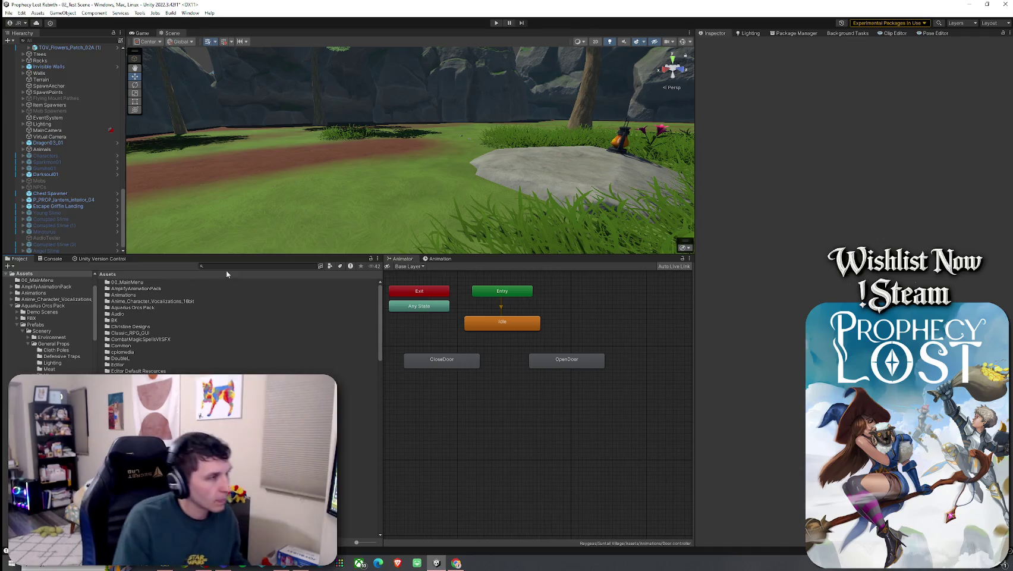
- Search 'Sw' and open the Wooden Shield prefab from the Wooden Sword and Shield folder
click(234, 266)
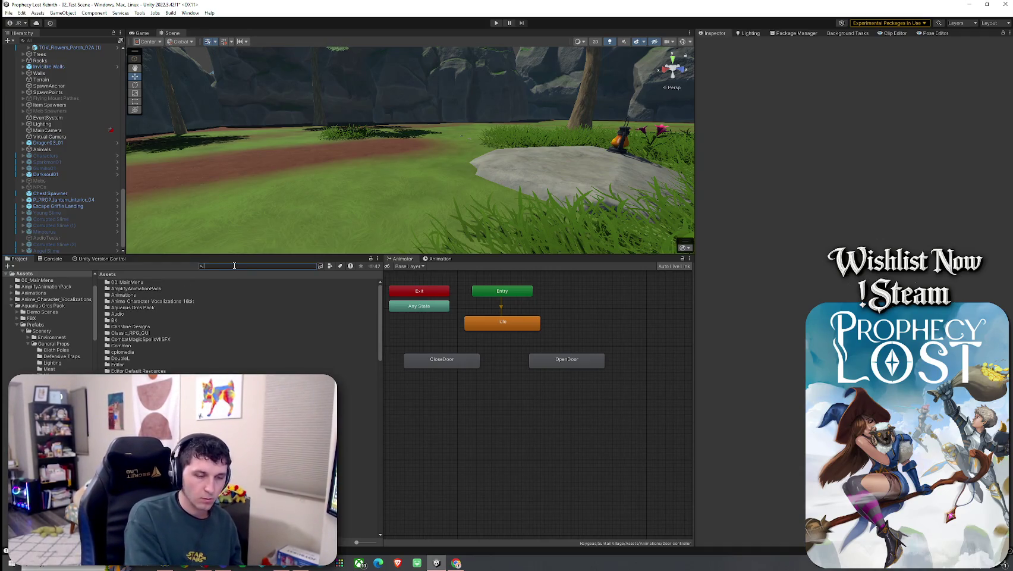
text(WoodenSw)
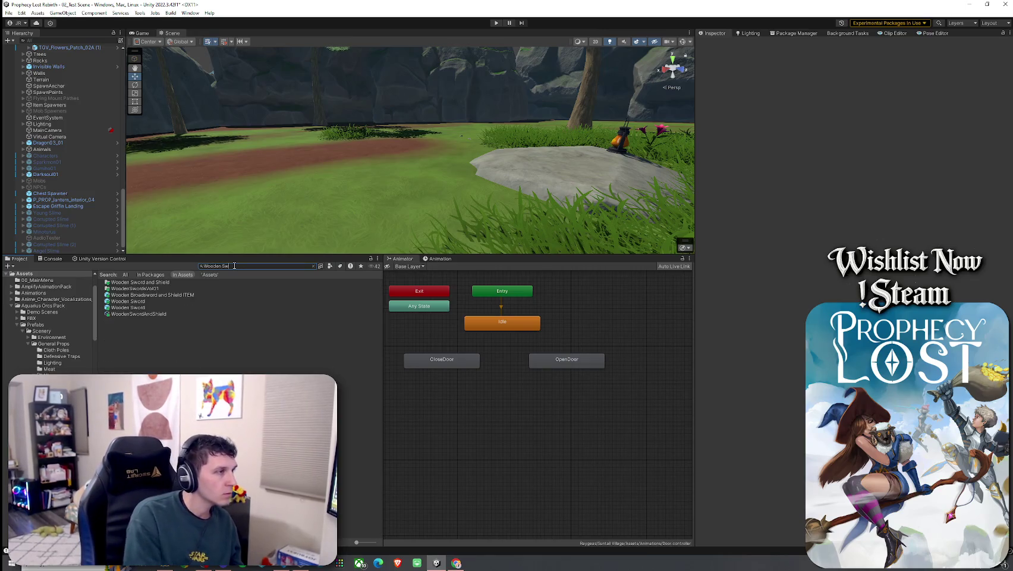
double_click(159, 283)
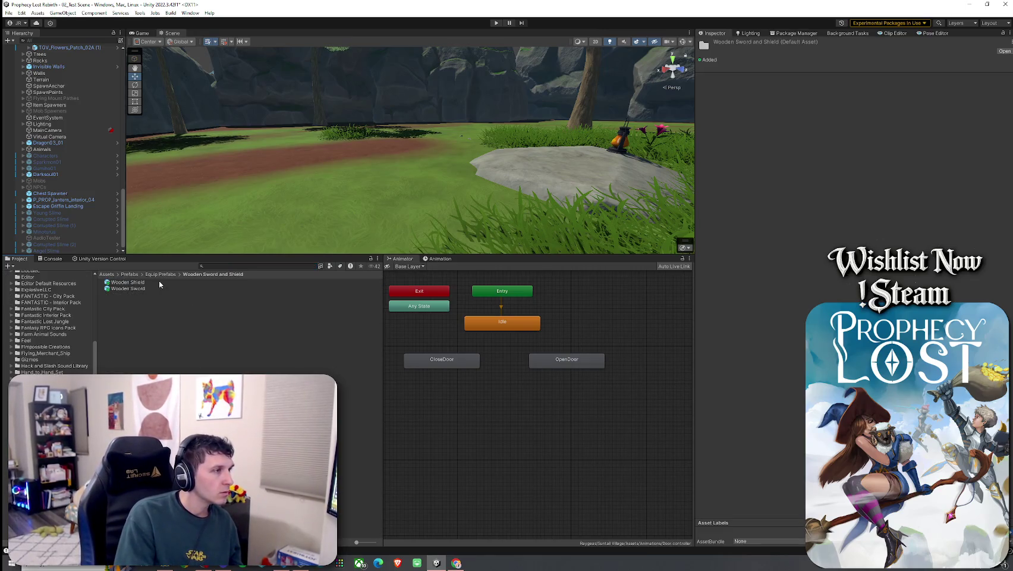
click(160, 282)
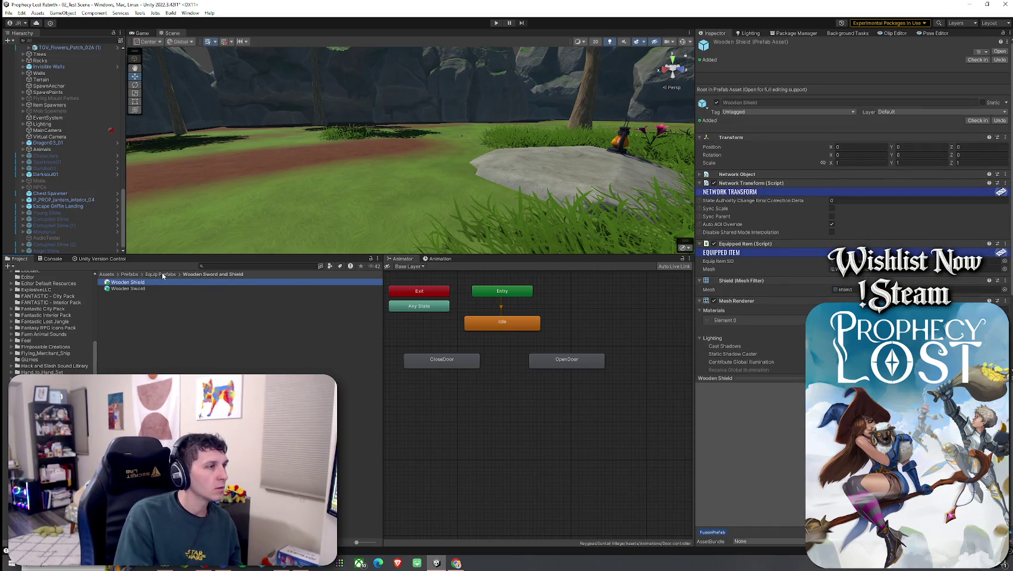
double_click(160, 283)
double_click(170, 289)
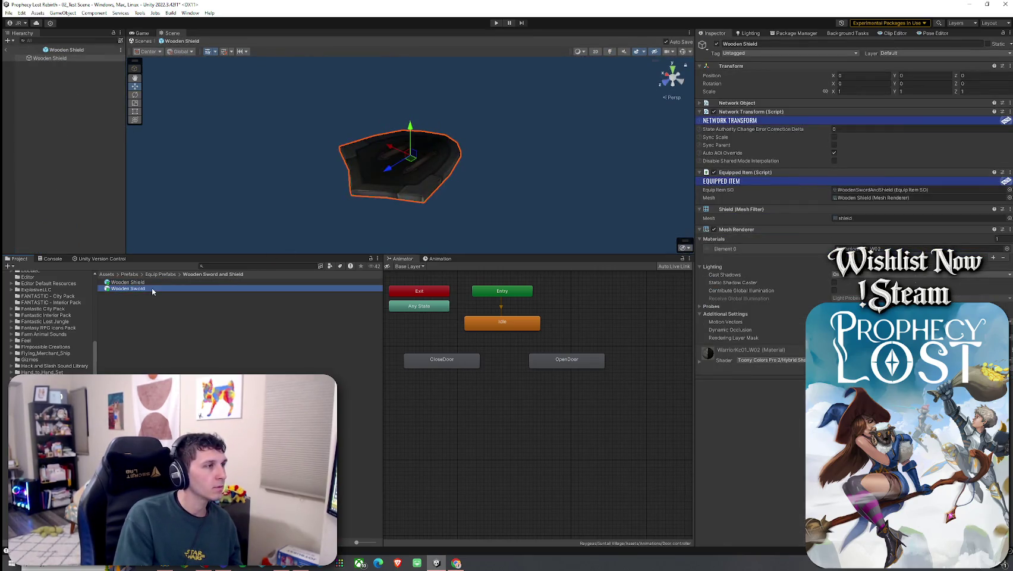
- Search the project for 'Wooden Sword' and drag an instance into the prefab, framing it in view
click(151, 315)
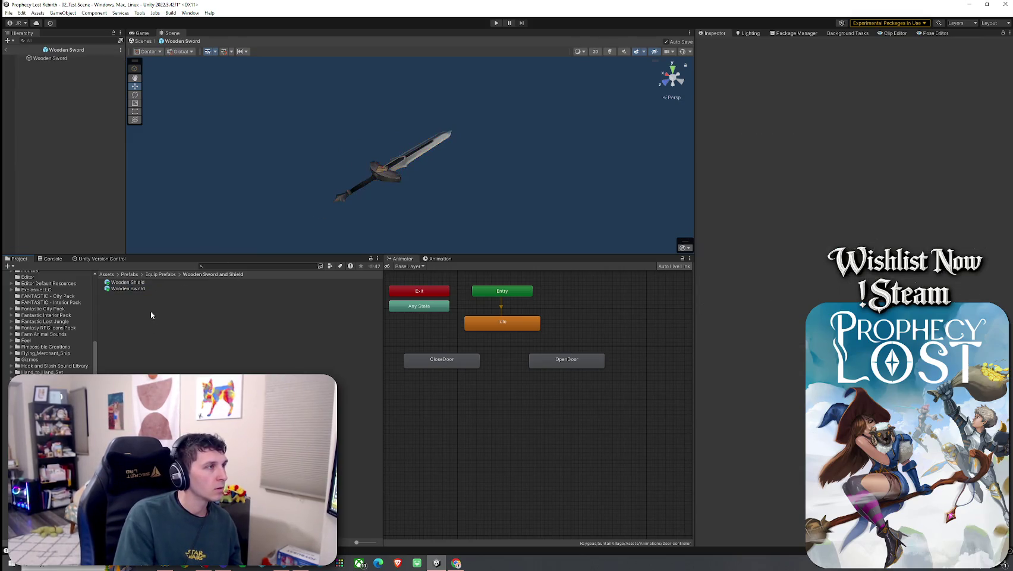
click(234, 268)
text(Wooden)
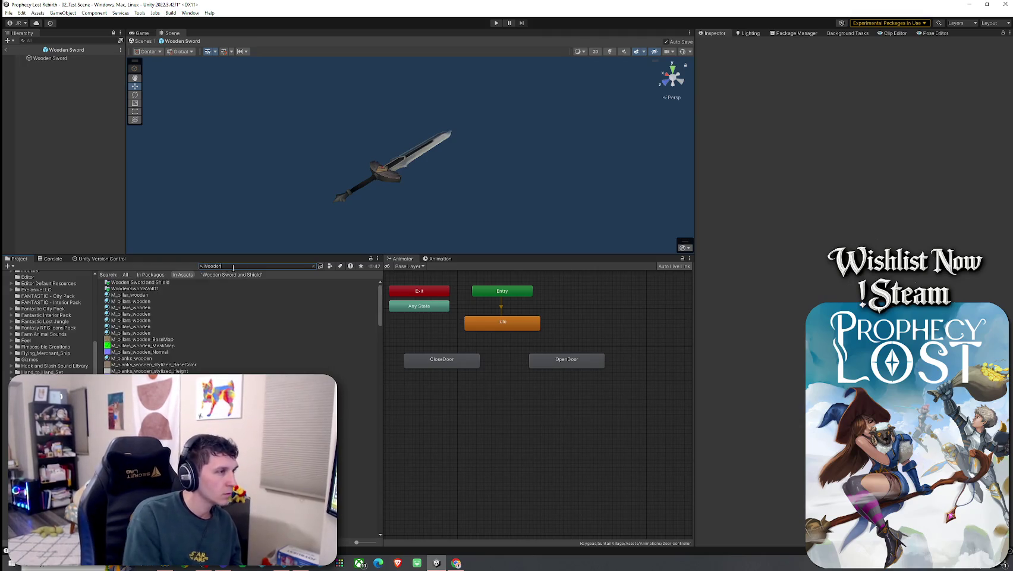
text( Sword)
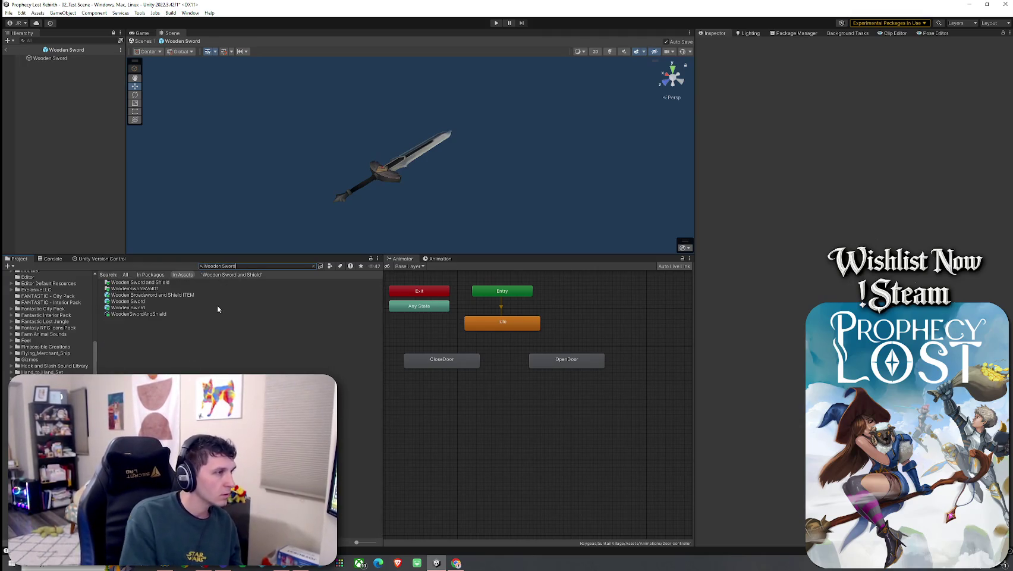
click(154, 308)
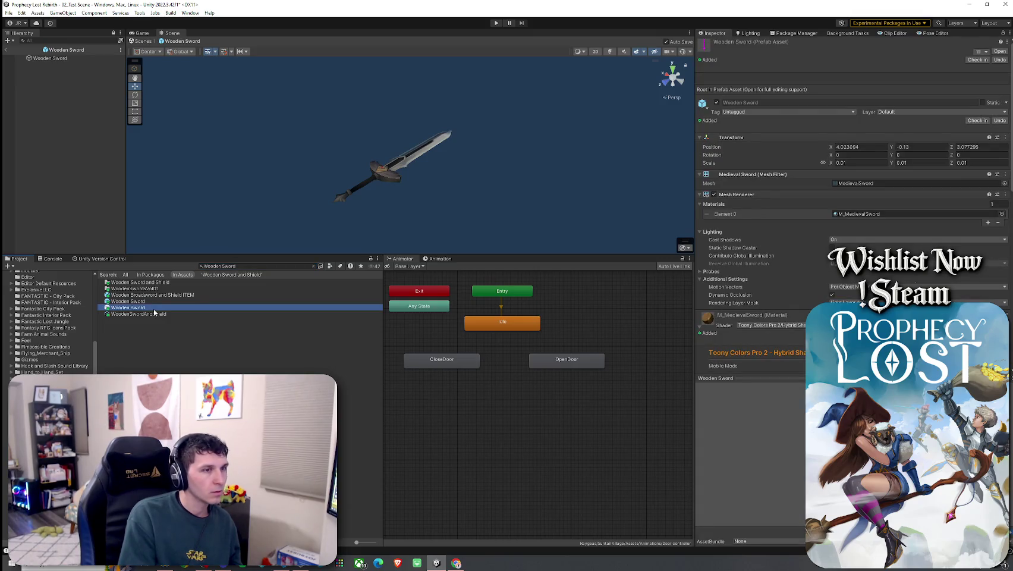
mouse_move(147, 310)
mouse_down()
mouse_move(60, 64)
mouse_move(163, 59)
mouse_move(408, 191)
mouse_up()
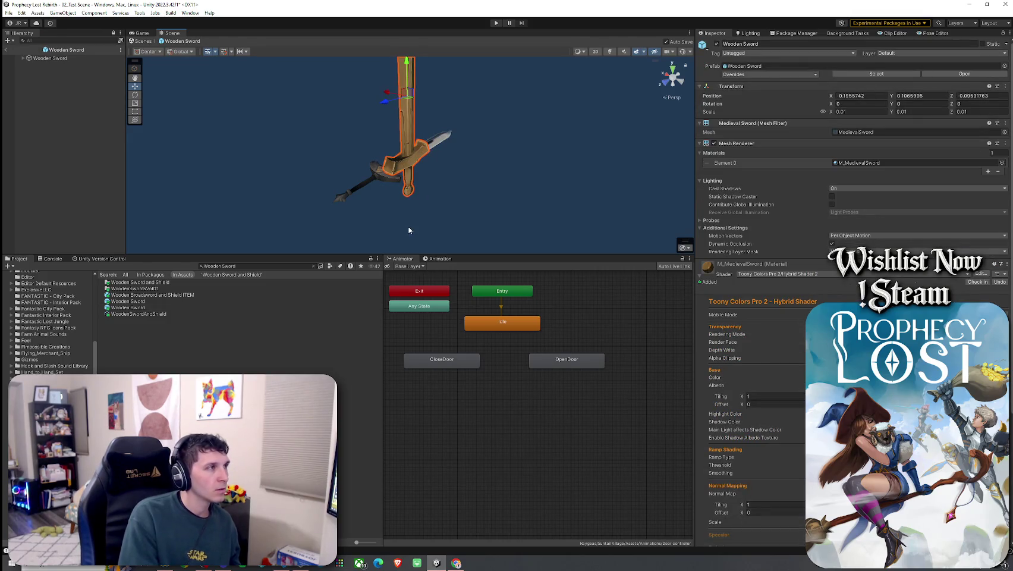
key(f)
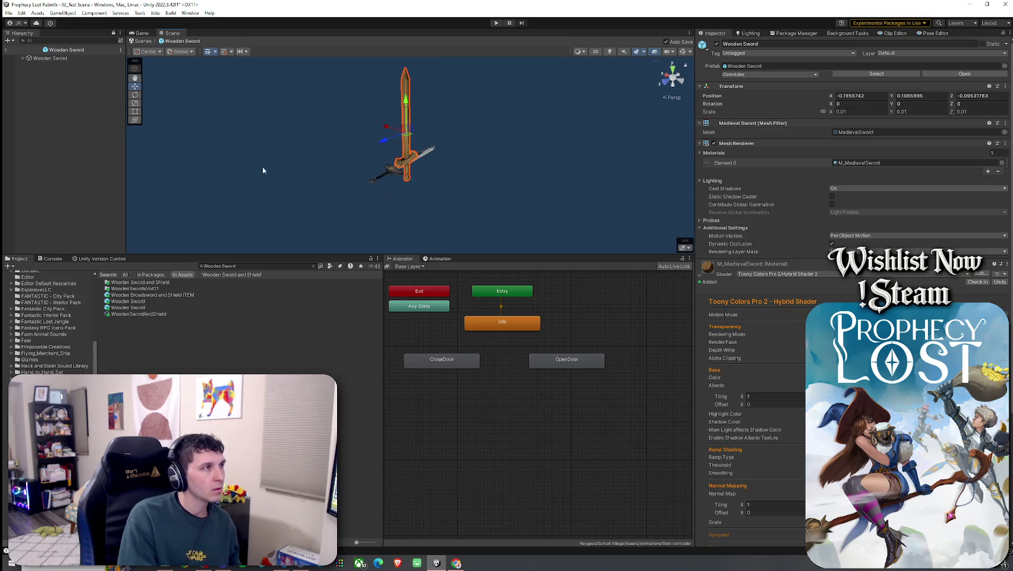
- Deactivate the nested Wooden Sword child, then exit prefab editing back to the level
click(23, 58)
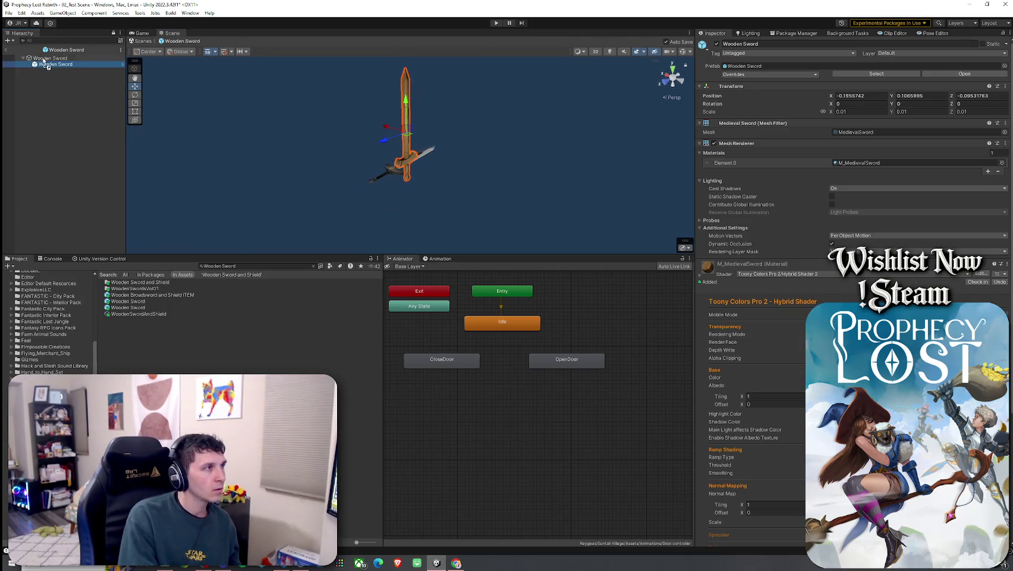
key(F2)
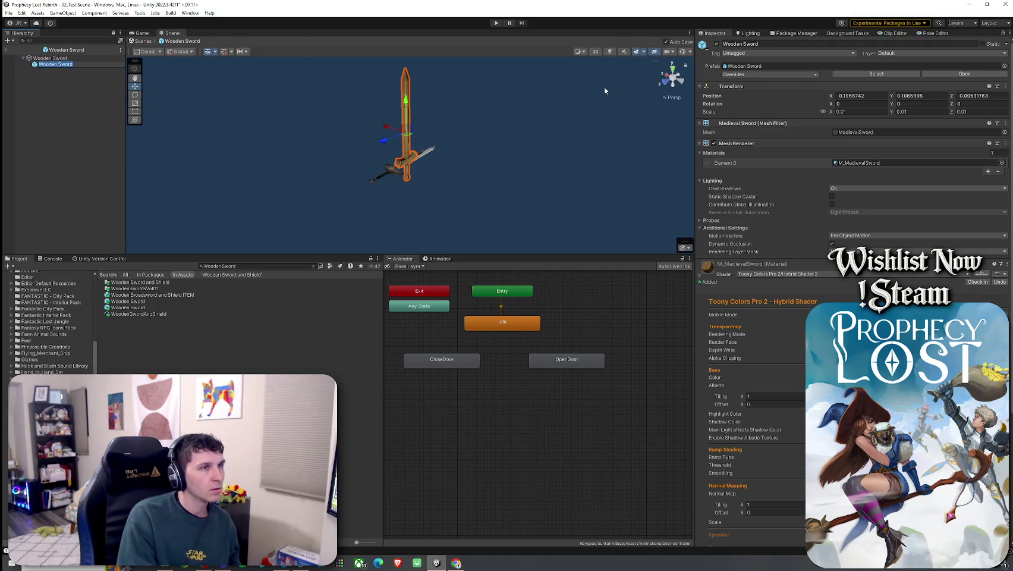
click(717, 43)
click(716, 43)
click(716, 43)
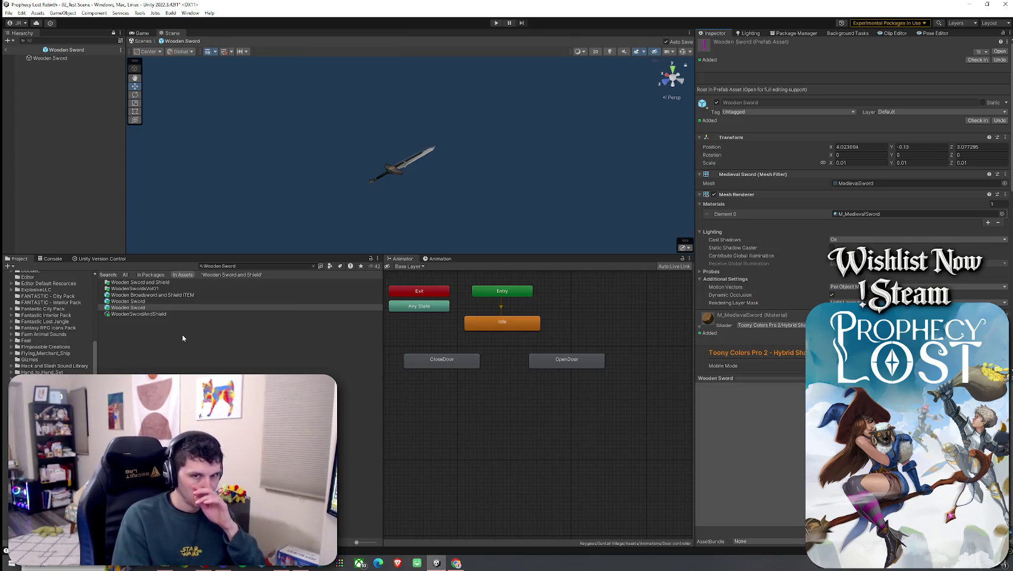
click(139, 307)
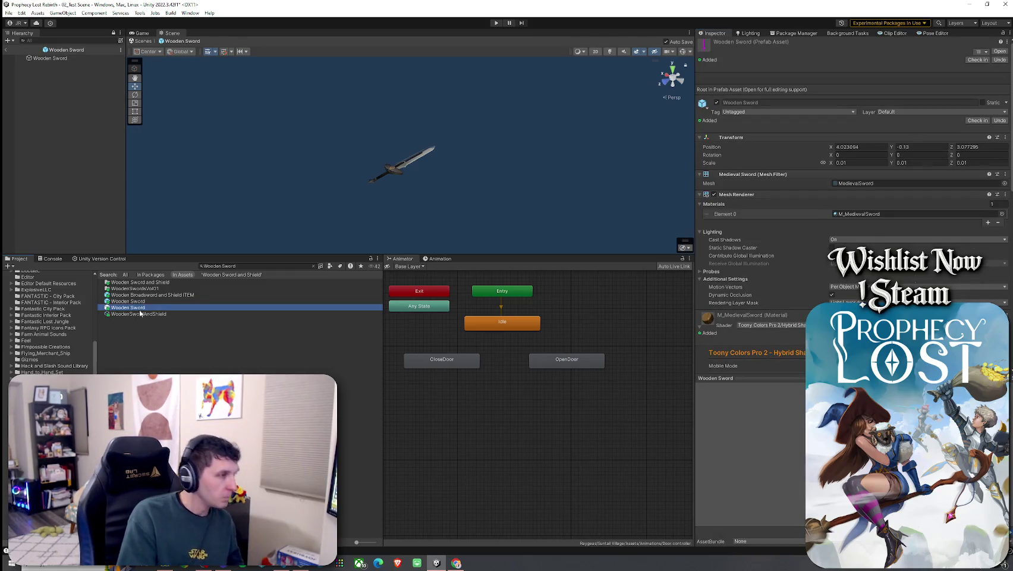
click(137, 302)
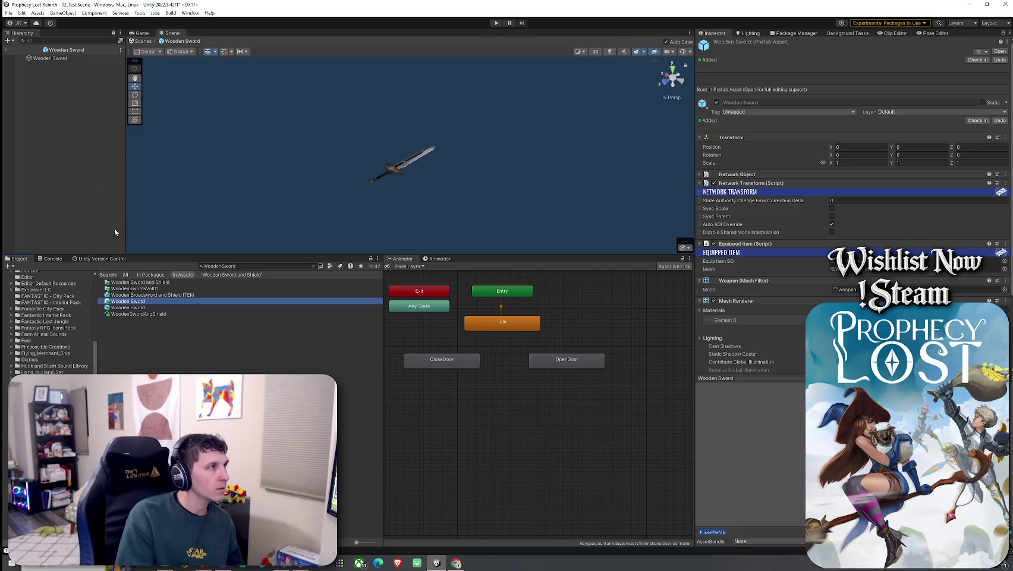
click(6, 49)
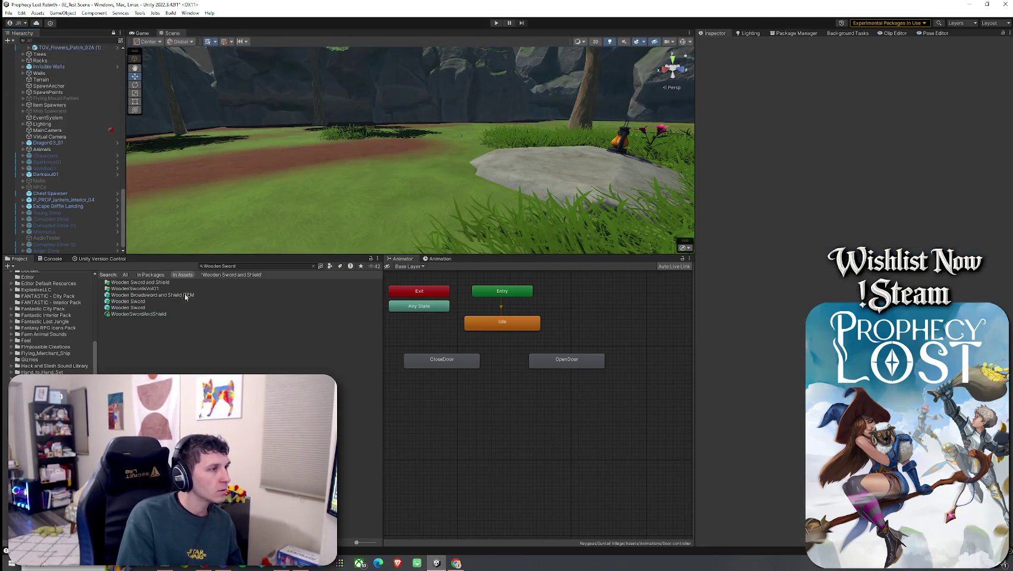
- Duplicate the Wooden Sword prefab in its folder as Wooden Sword 1
click(154, 301)
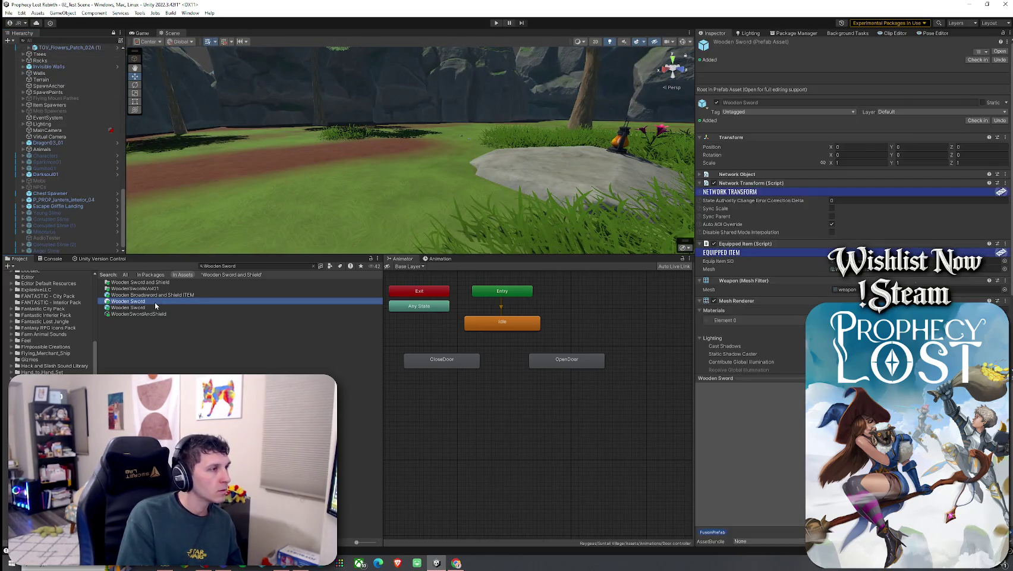
click(313, 267)
click(201, 331)
right_click(181, 324)
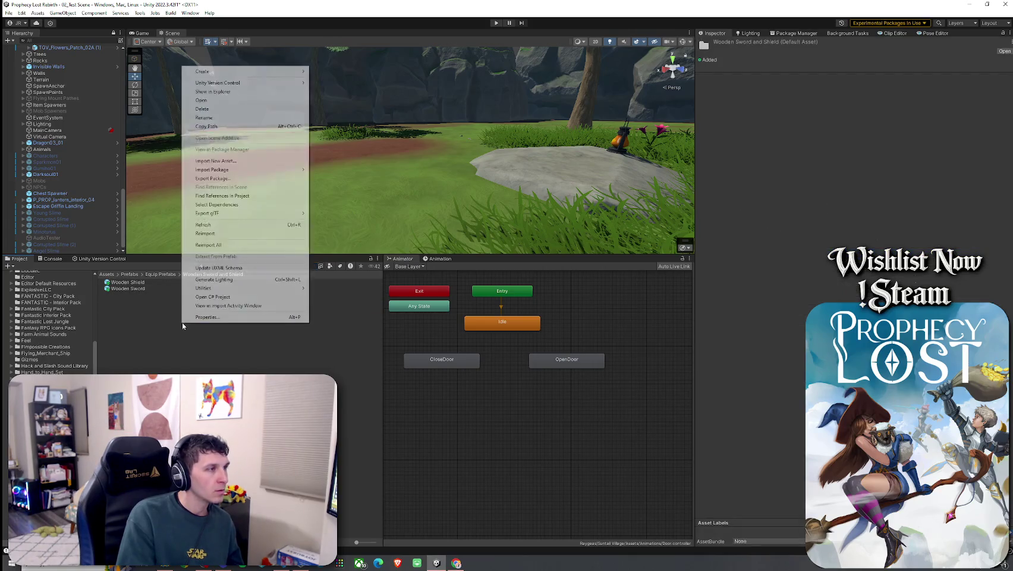
click(158, 335)
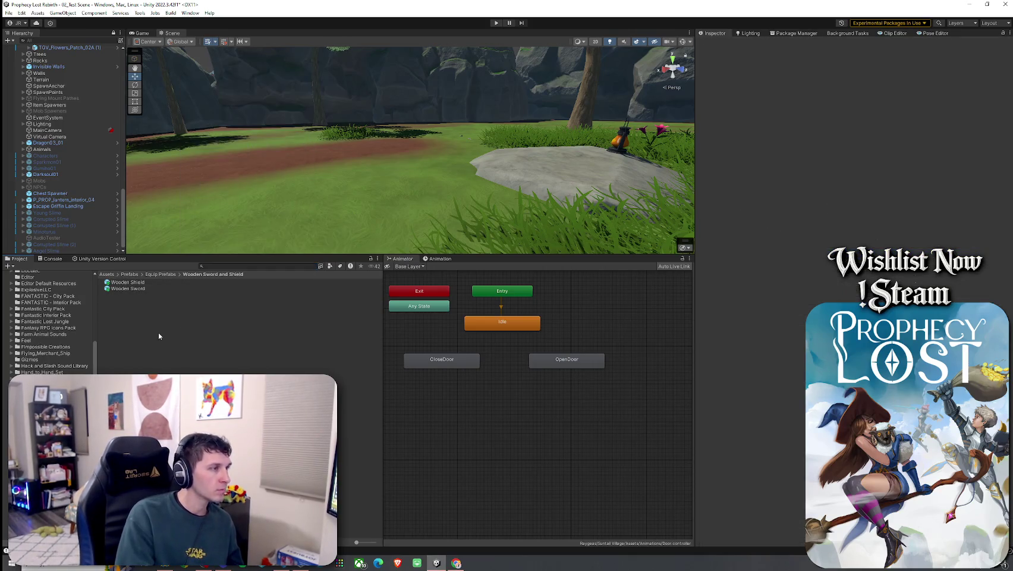
key(ctrl+v)
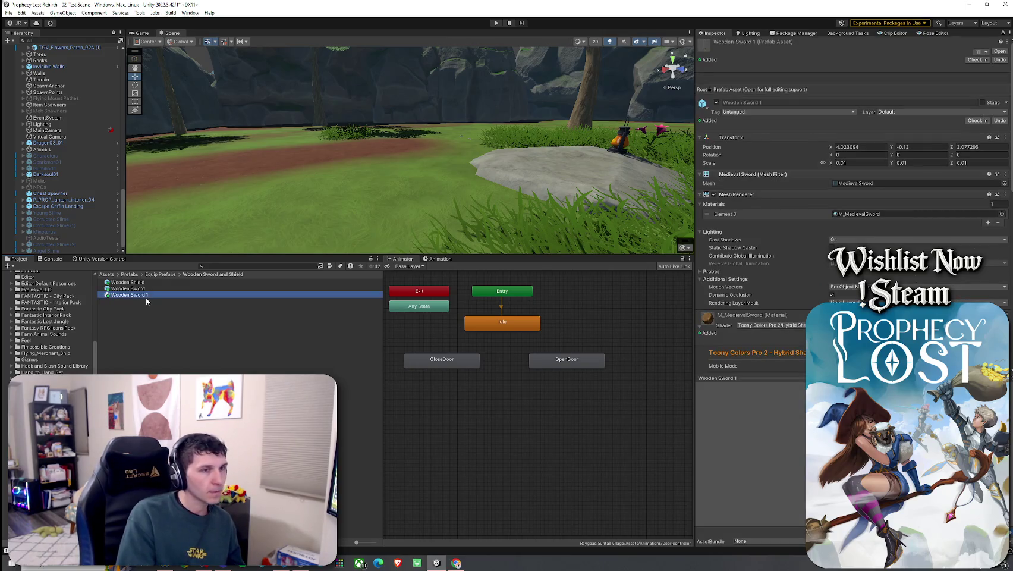
- Collapse the Mesh Renderer and shader sections, then add a Network Transform component to Wooden Sword 1
click(700, 195)
click(700, 214)
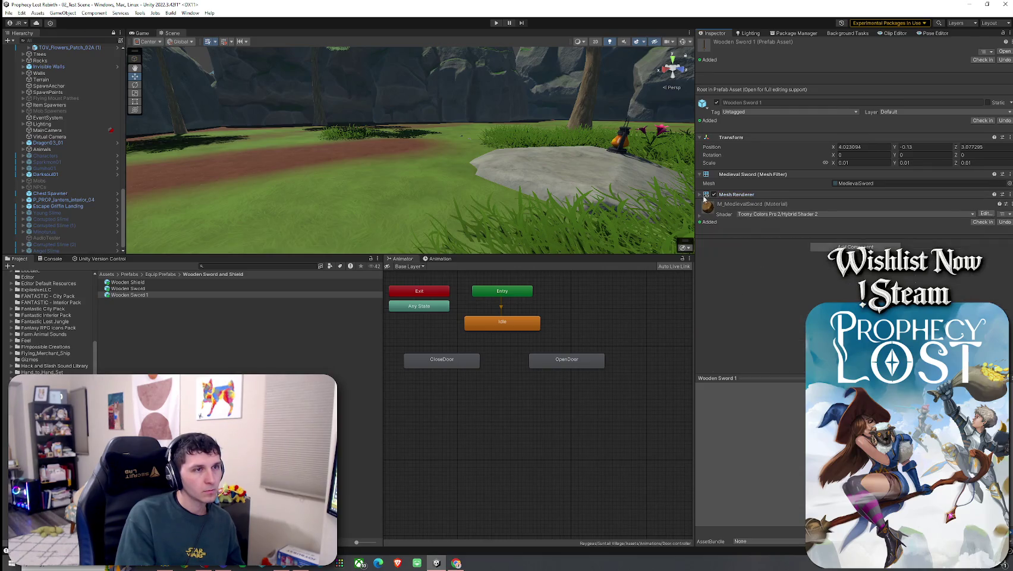
click(204, 289)
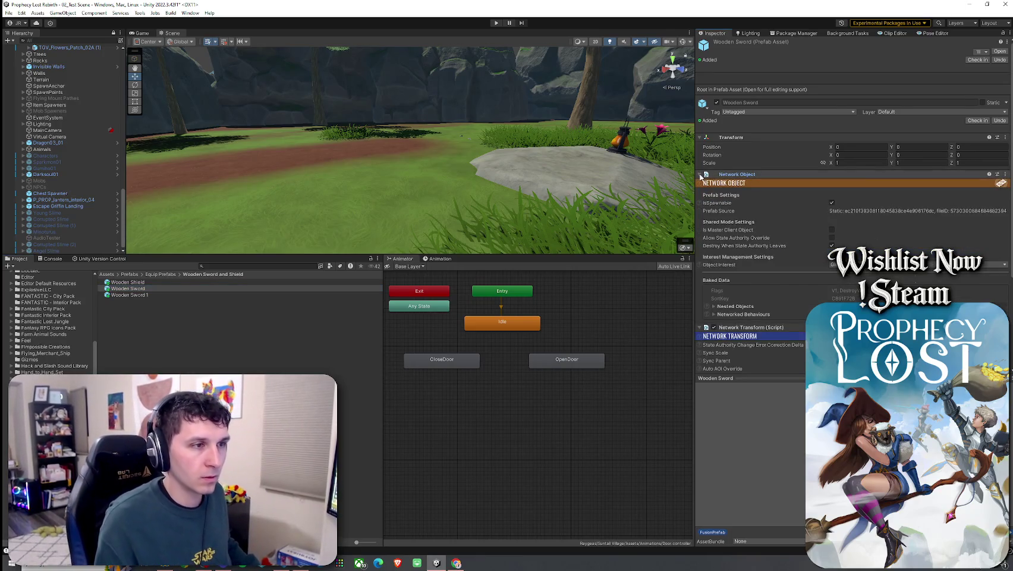
click(168, 294)
click(811, 247)
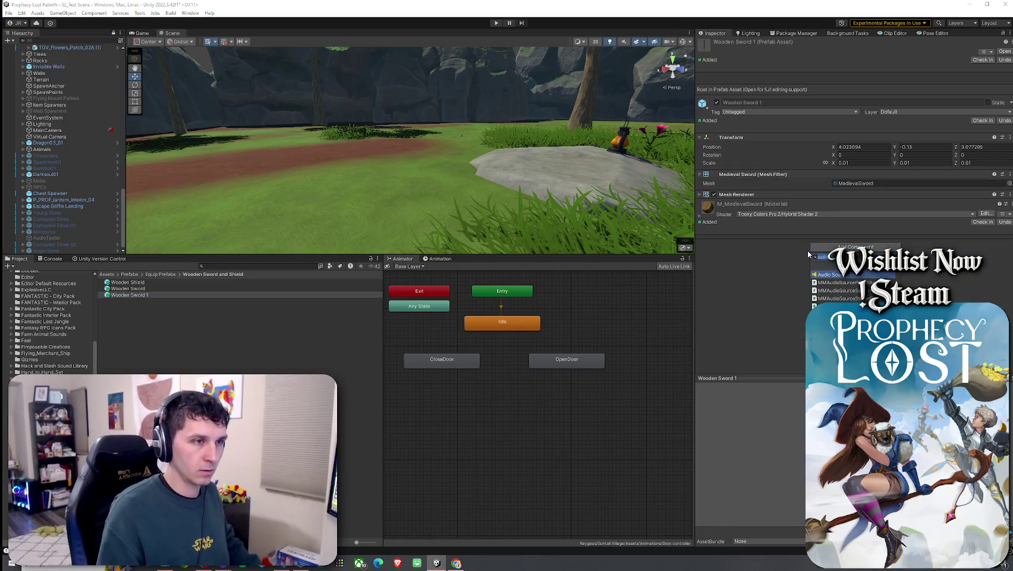
text(netw)
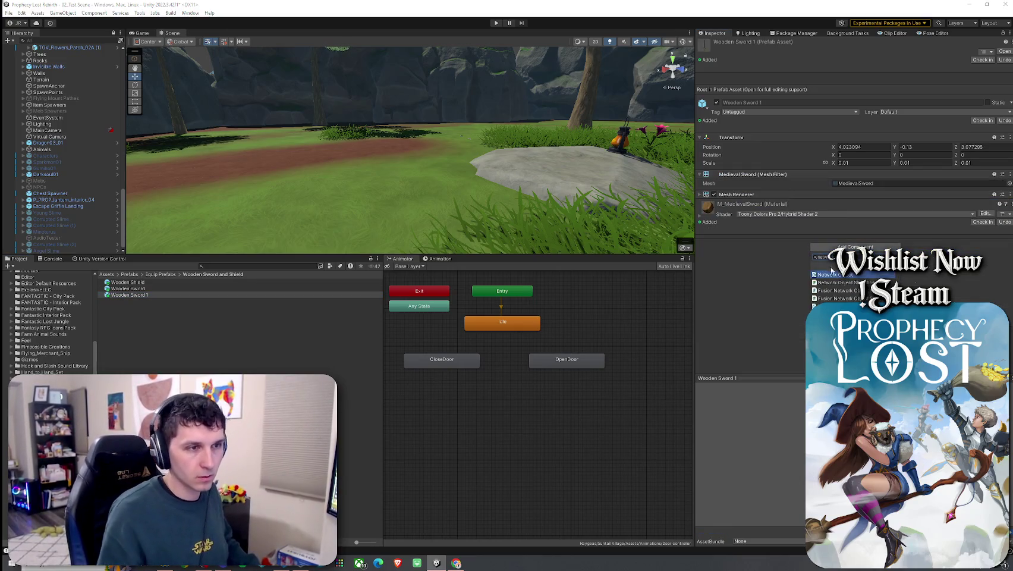
click(826, 282)
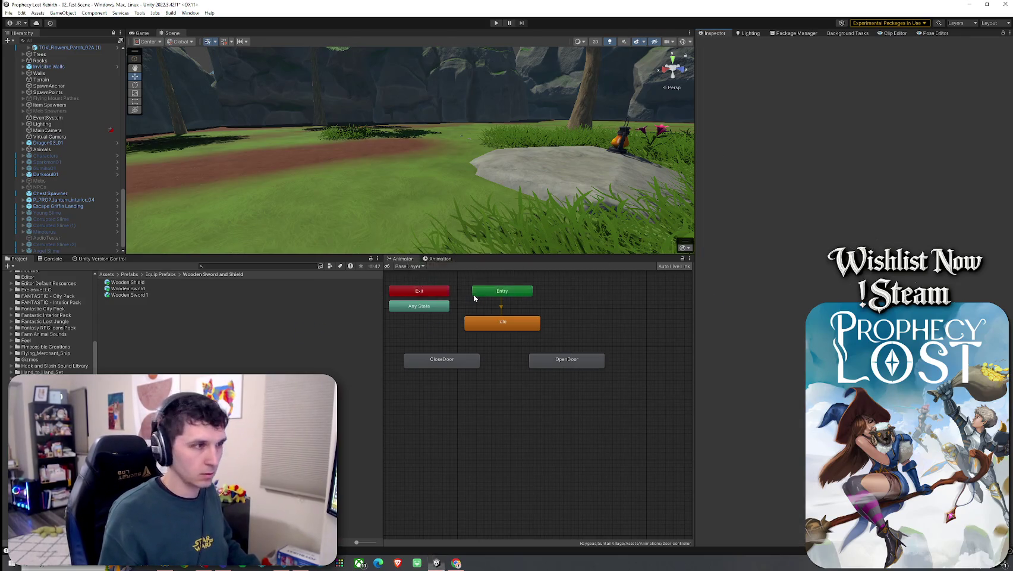
- Look for a Network Object component, compare Wooden Sword 1 with the original, then deselect
click(174, 295)
click(827, 256)
text(network)
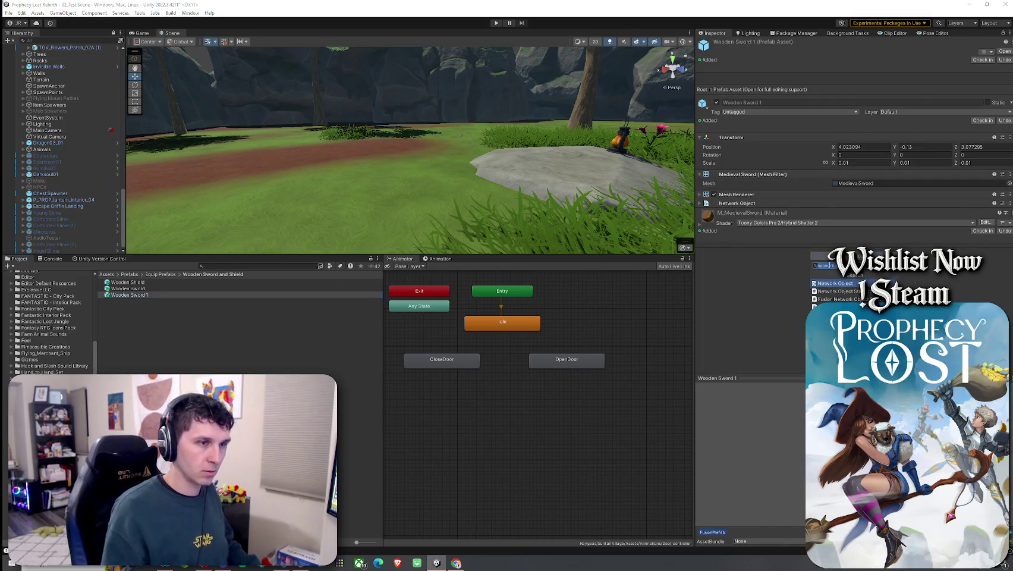
text(o)
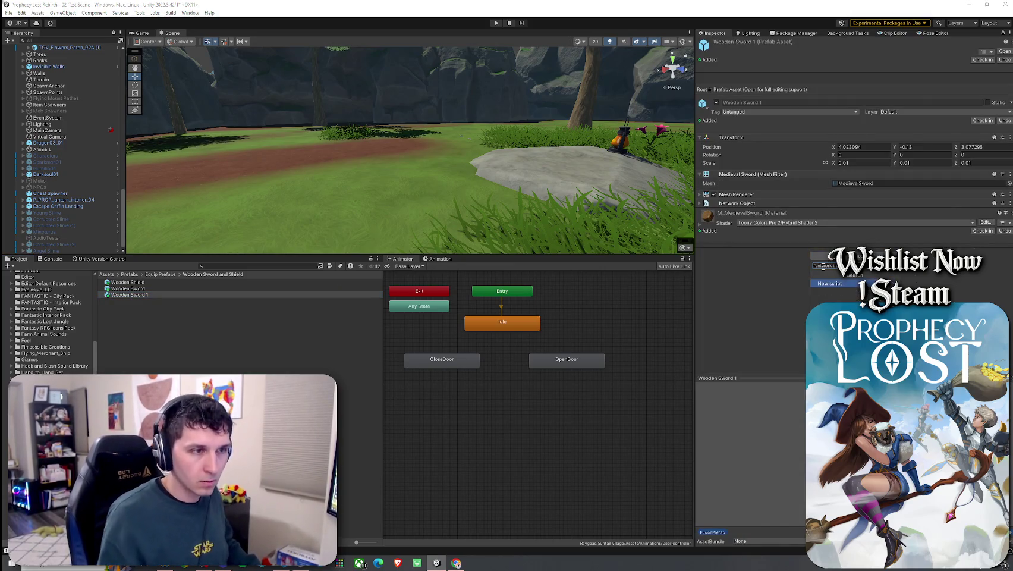
key(Escape)
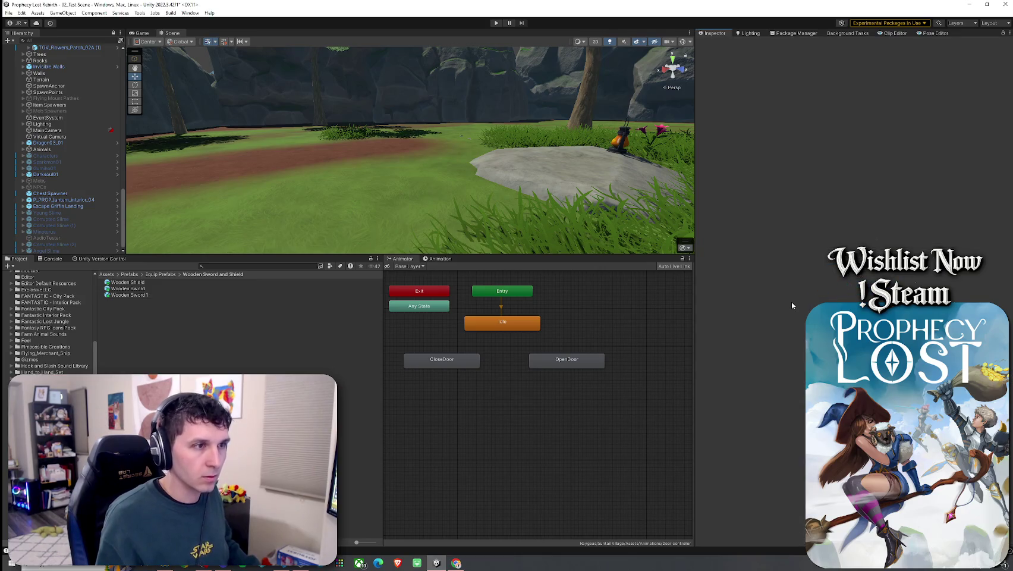
click(185, 293)
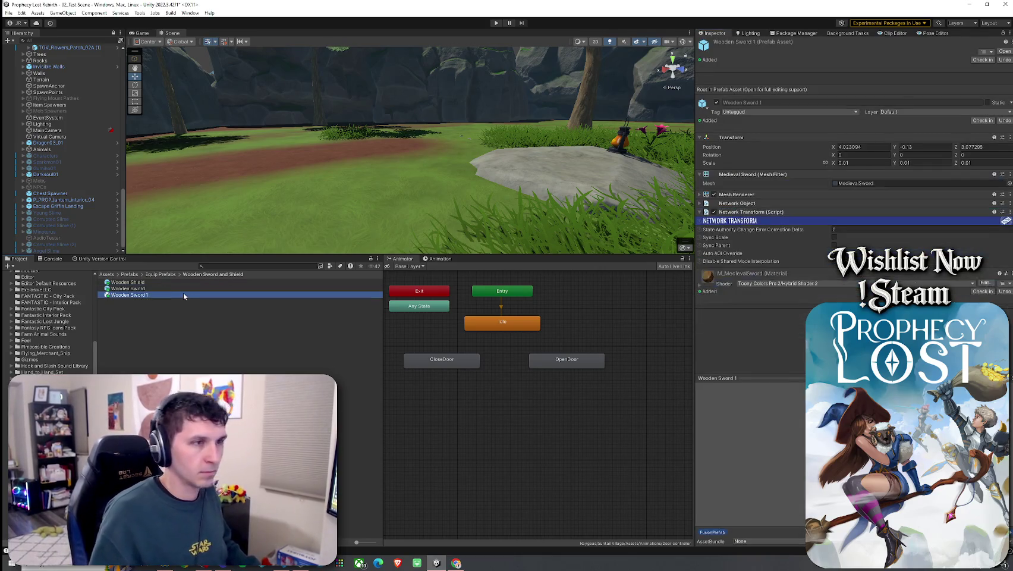
click(188, 288)
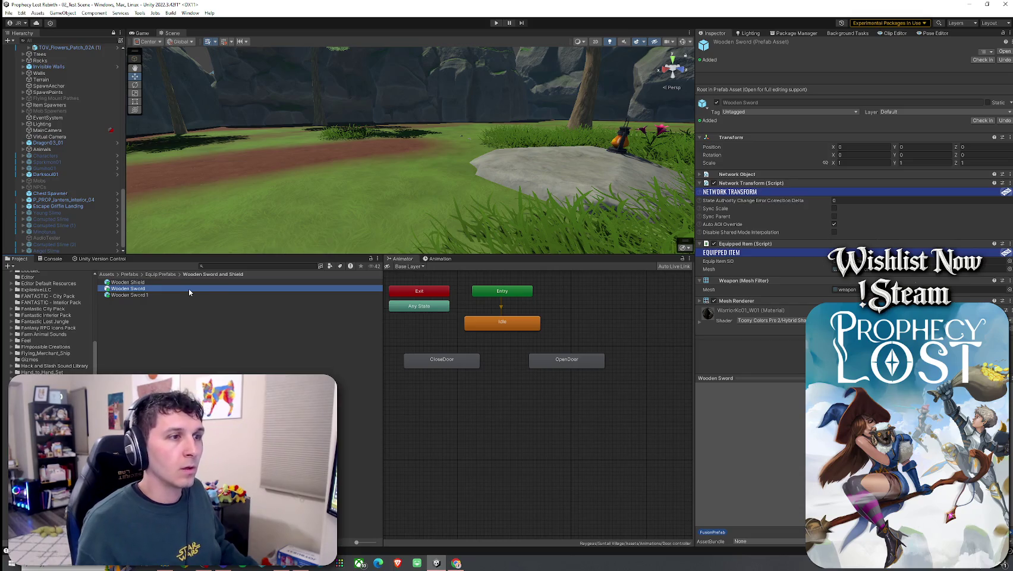
click(190, 295)
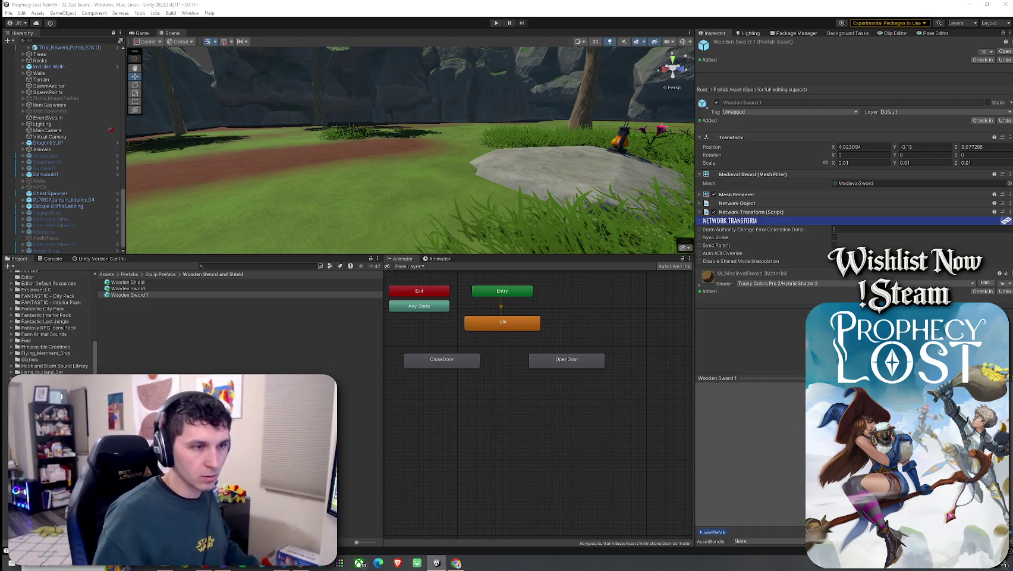
click(706, 292)
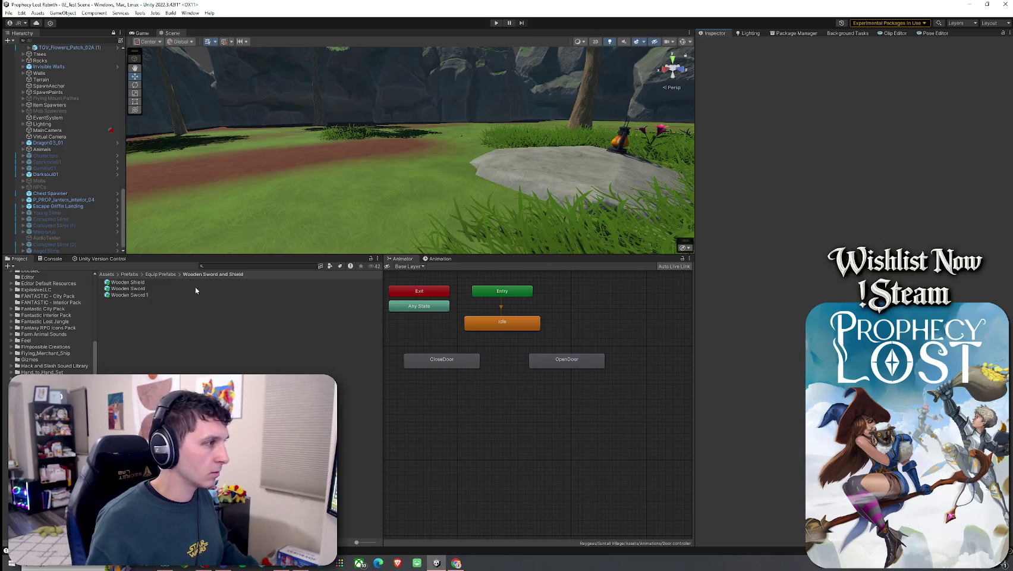
- Ping the Wooden Sword's Equip Item SO (WoodenSwordAndShield) and Mesh references in the project
click(179, 294)
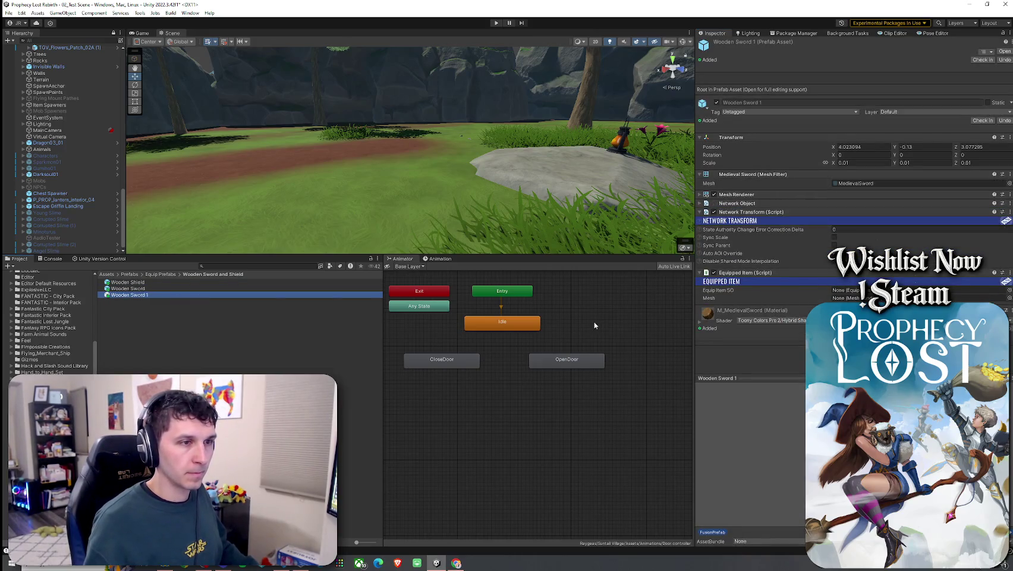
key(Up)
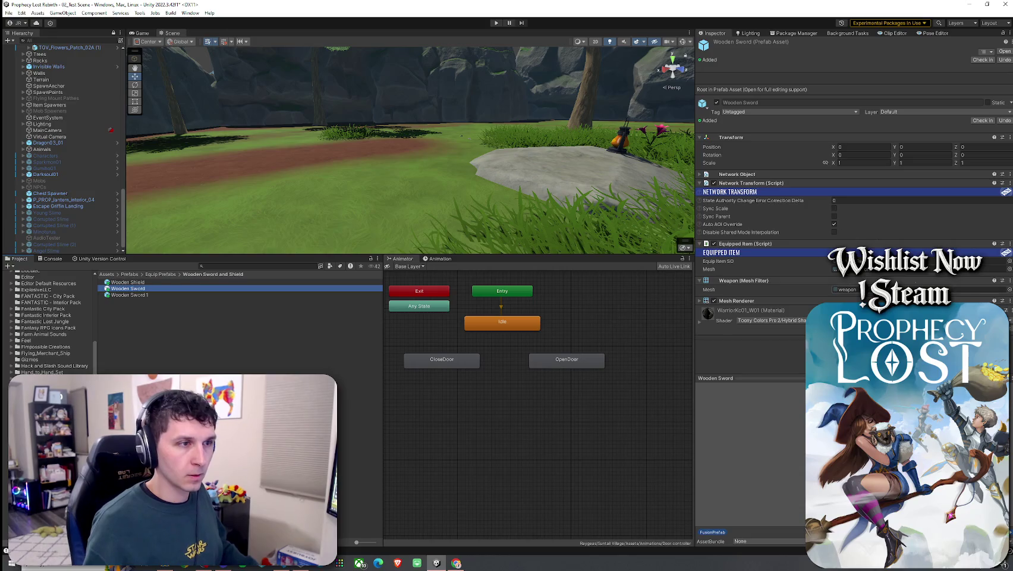
click(951, 261)
click(894, 271)
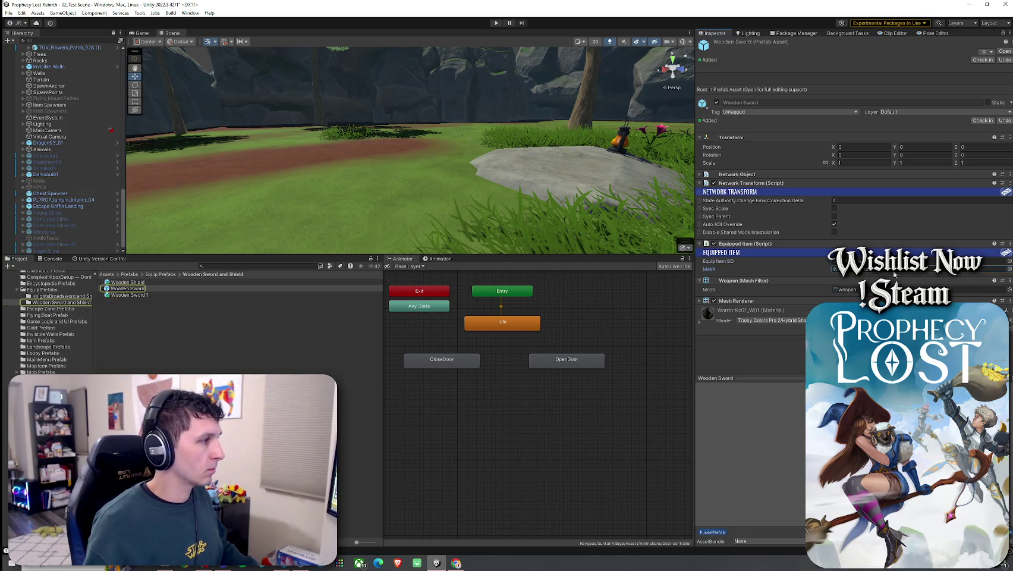
click(891, 261)
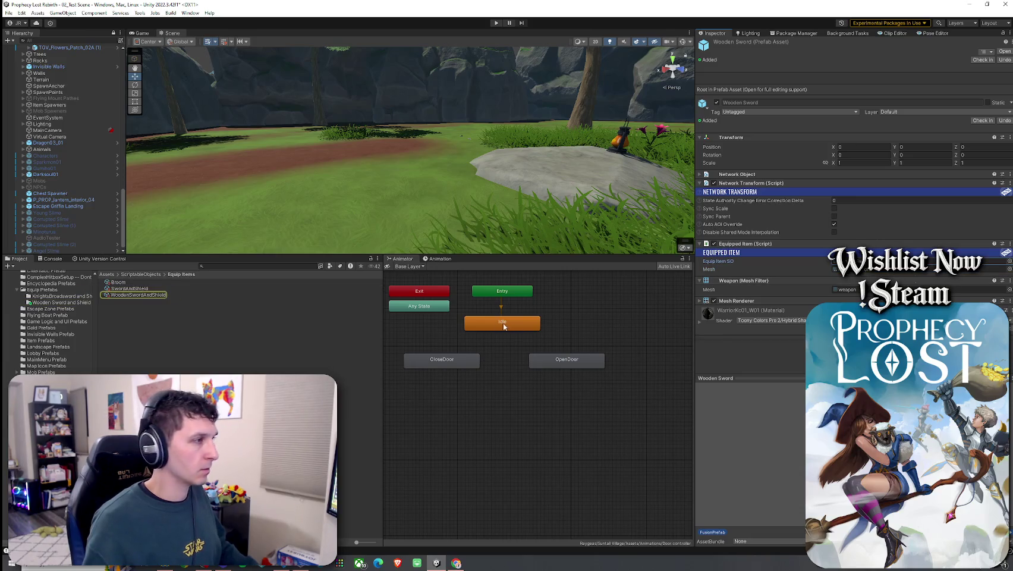
- Search the project for 'Wooden Sword', pick the result, then clear the search
click(224, 266)
text(Wood)
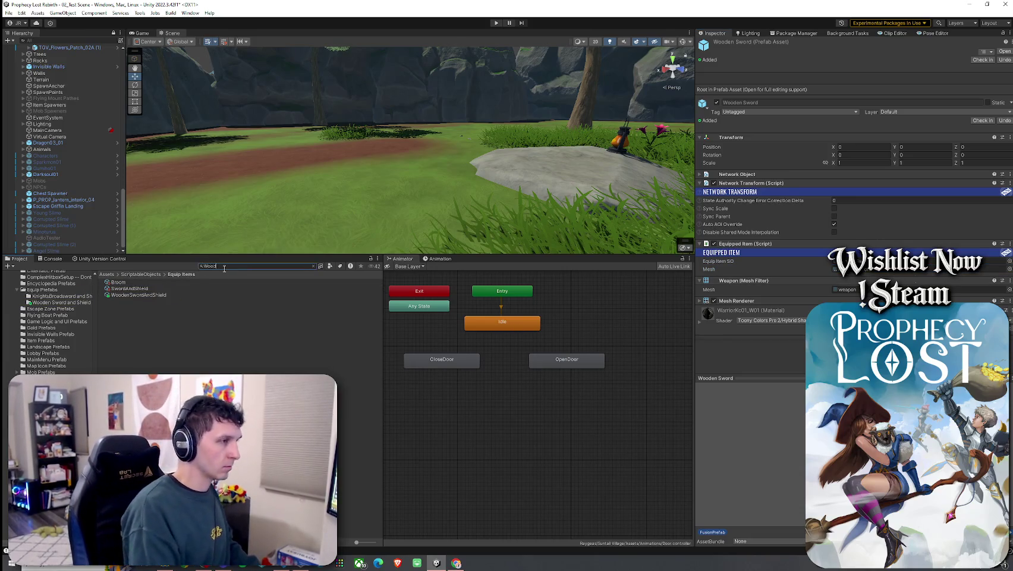
text(en Sword)
click(153, 301)
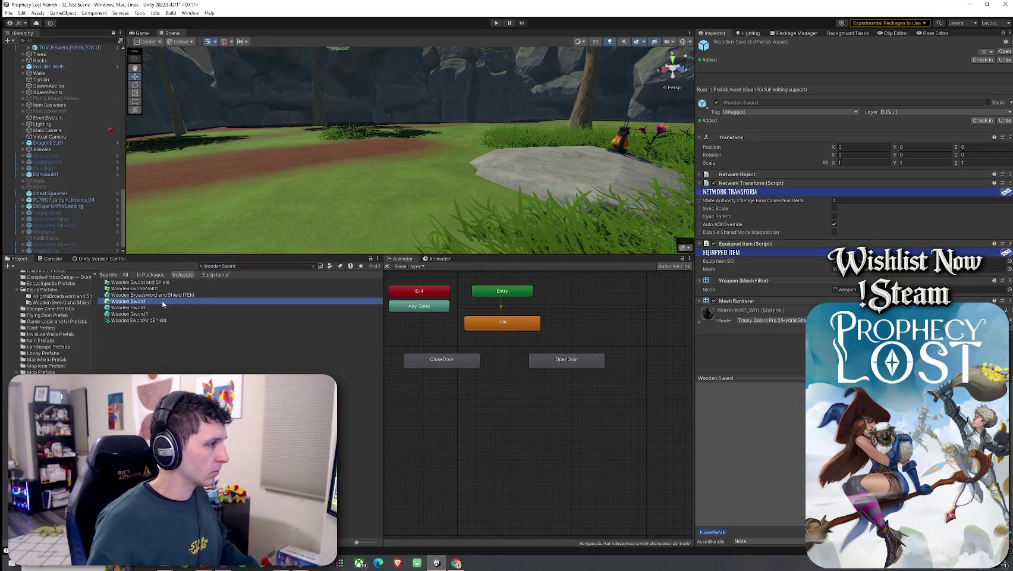
click(313, 266)
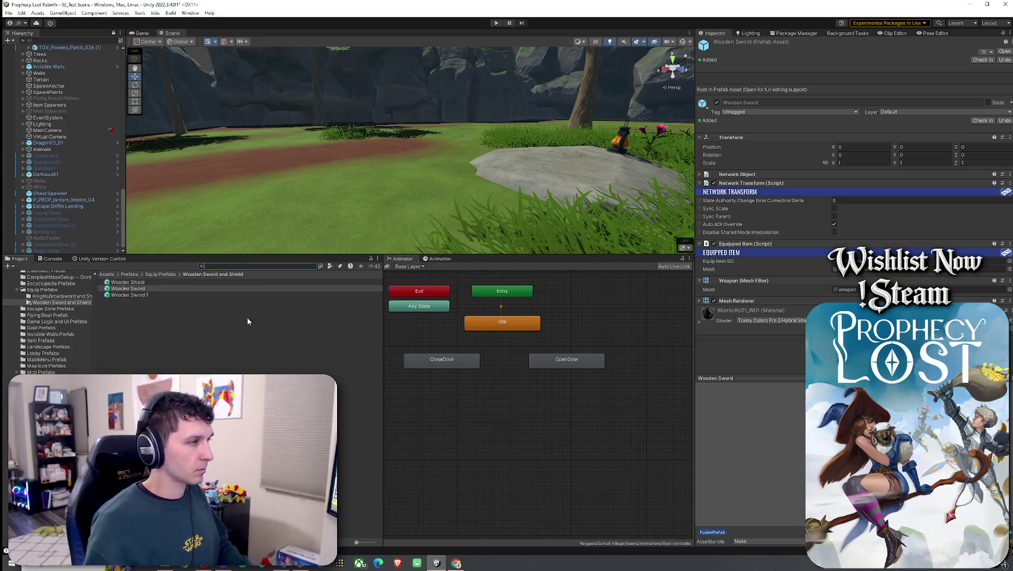
- Compare Wooden Sword with Wooden Sword 1, then delete the old Wooden Sword prefab
click(152, 295)
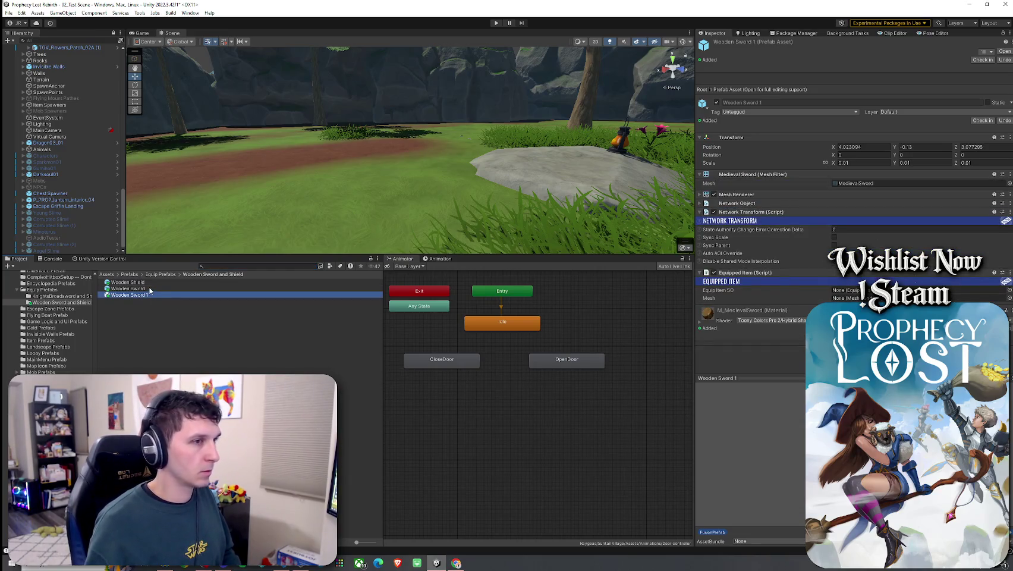
click(149, 289)
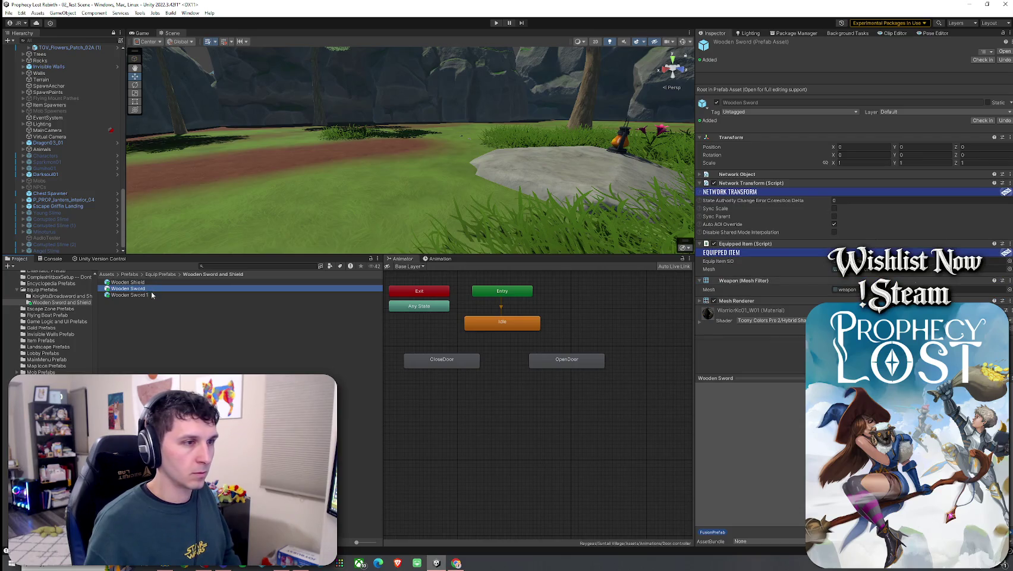
click(167, 295)
click(169, 289)
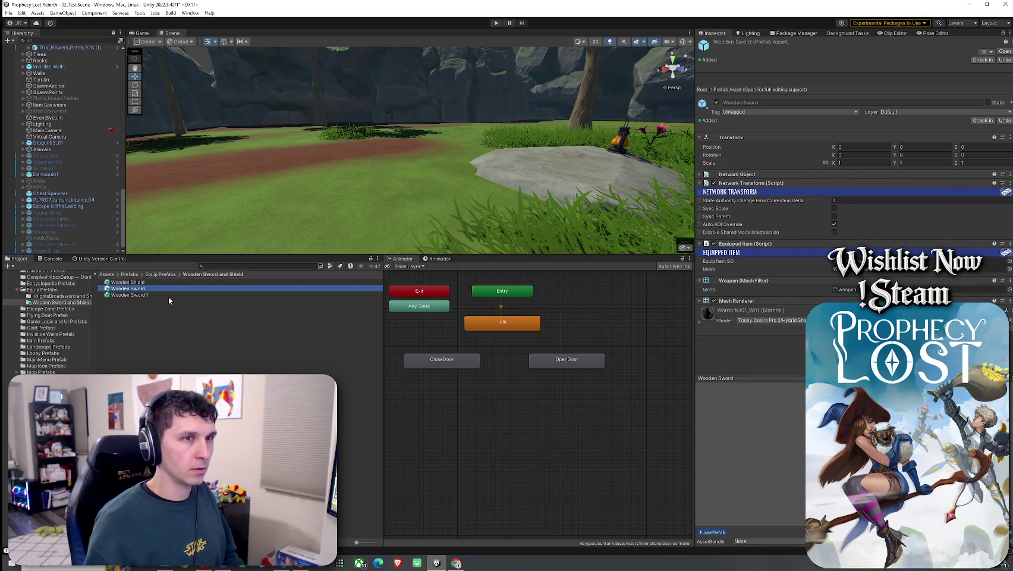
click(169, 296)
click(168, 289)
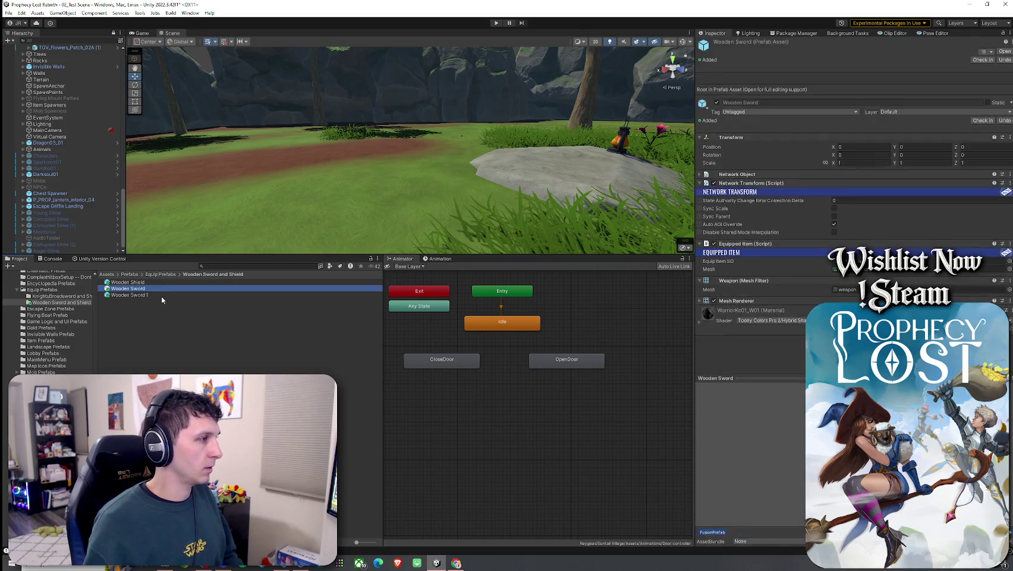
key(Delete)
click(531, 297)
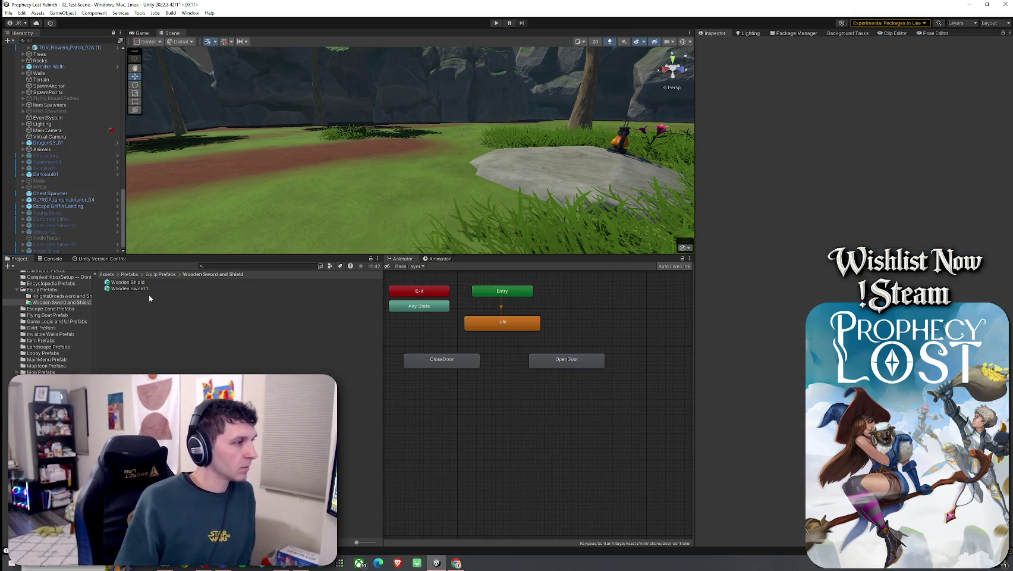
- Rename Wooden Sword 1 to Wooden Sword by removing the trailing ' 1'
click(148, 289)
key(F2)
key(End)
key(BackSpace)
key(BackSpace)
key(Return)
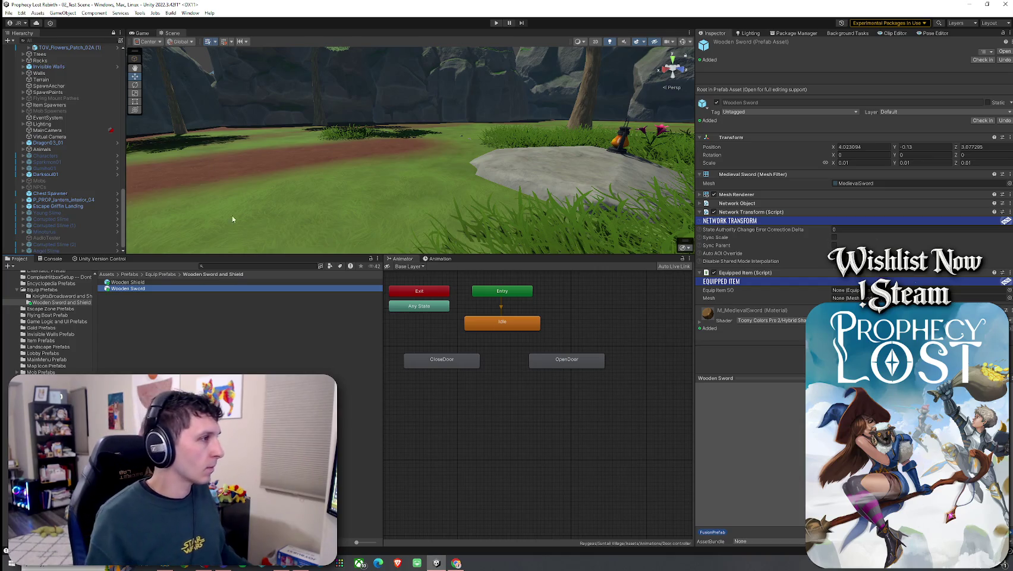
- Set Equip Item SO to WoodenSwordAndShield and Mesh to the sword's own renderer, then save
click(1009, 291)
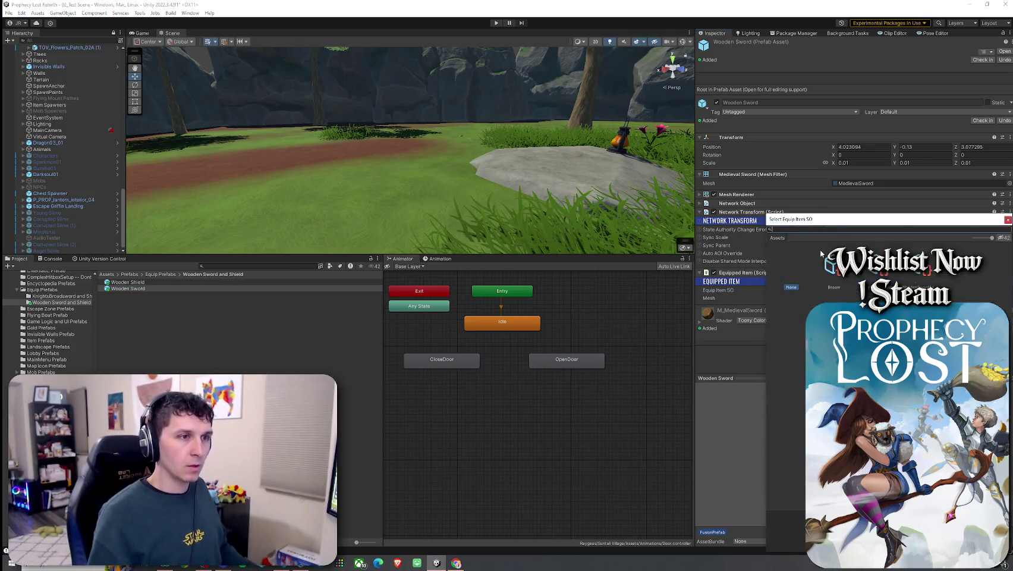
double_click(920, 286)
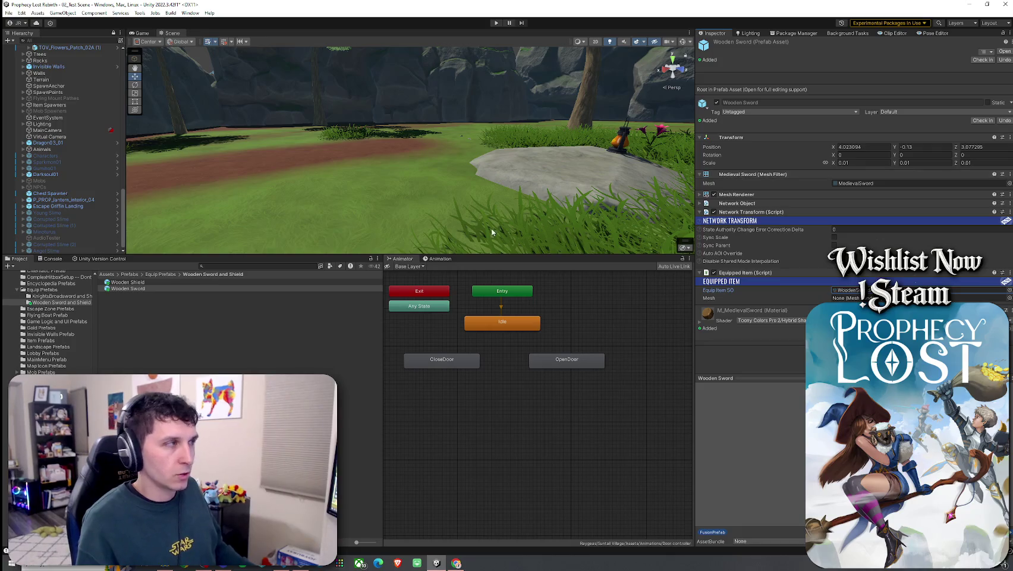
double_click(143, 291)
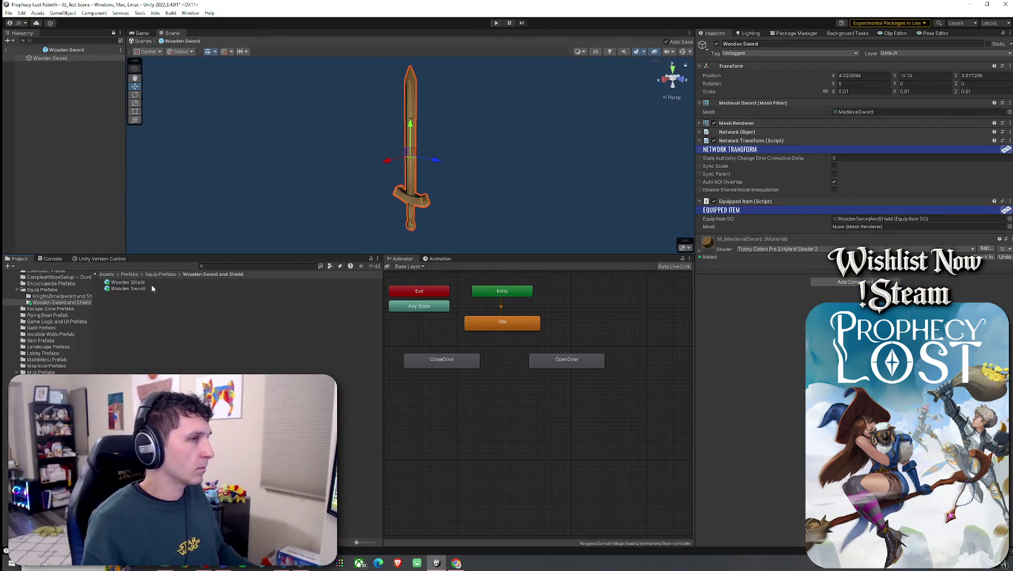
mouse_move(50, 58)
mouse_down()
mouse_move(728, 227)
mouse_move(872, 232)
mouse_up()
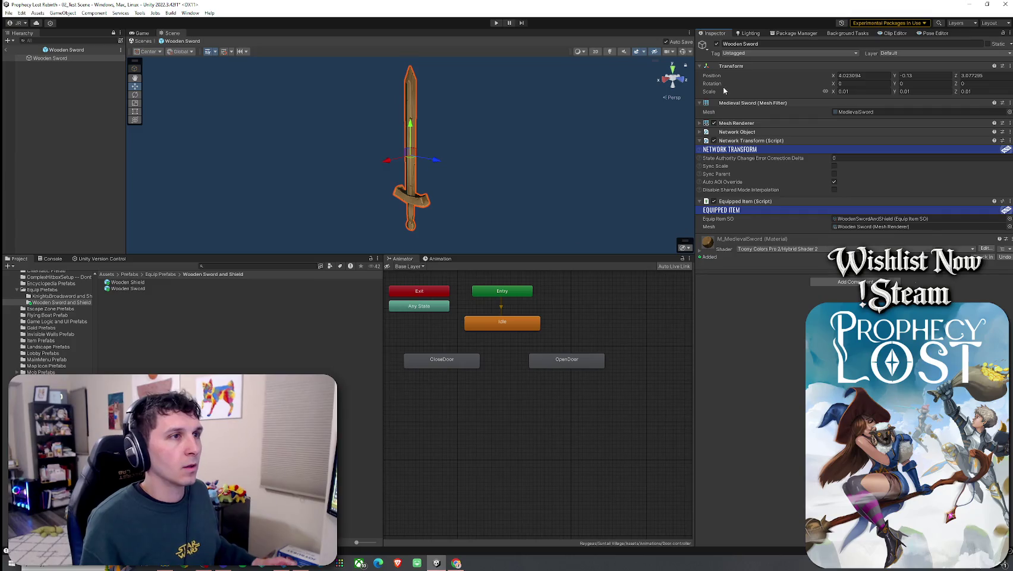
click(714, 122)
click(6, 49)
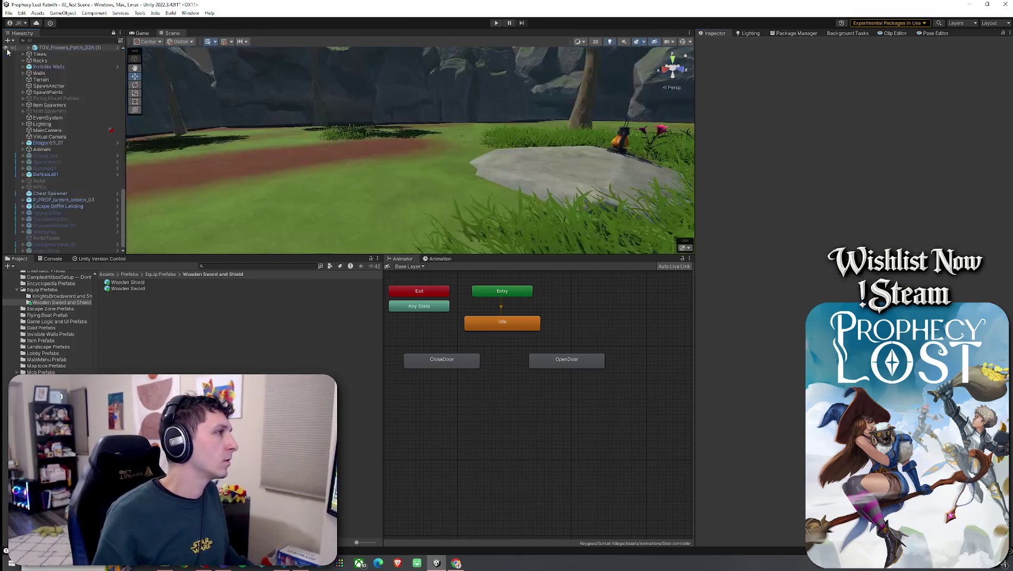
click(9, 13)
click(24, 50)
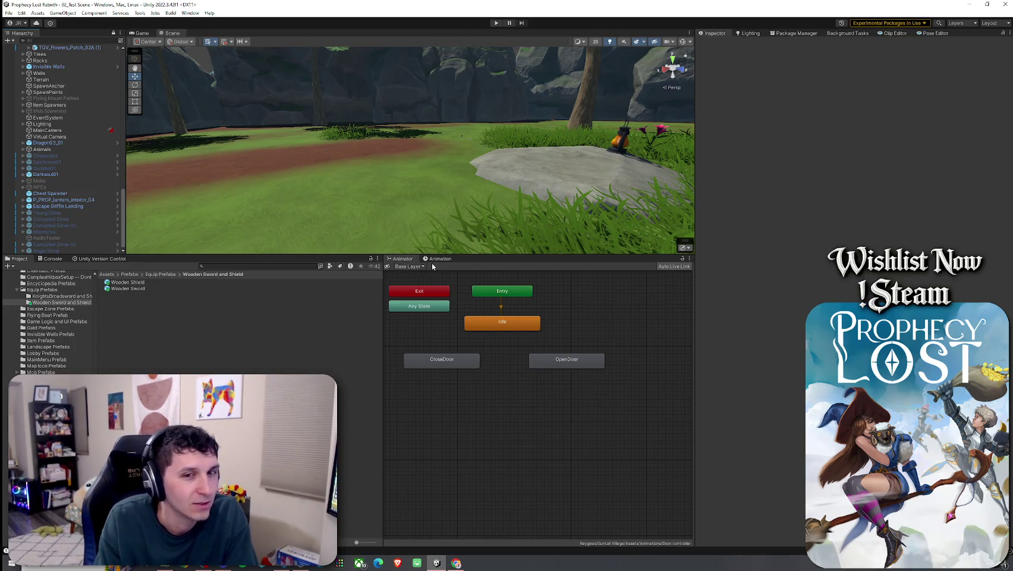
- Select Wooden Shield to review its Network Transform, Equipped Item and Toony Colors material
click(145, 288)
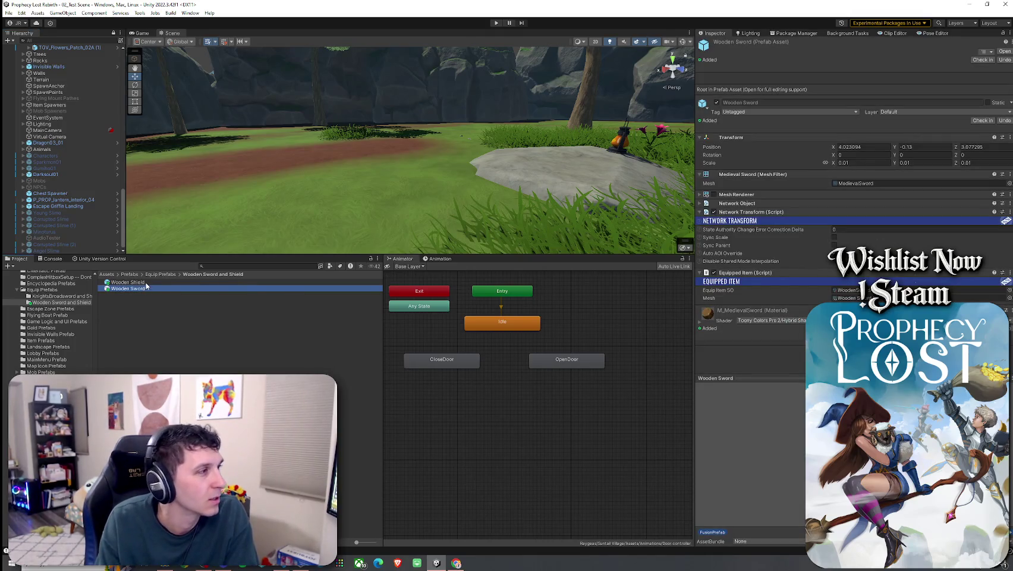
key(Up)
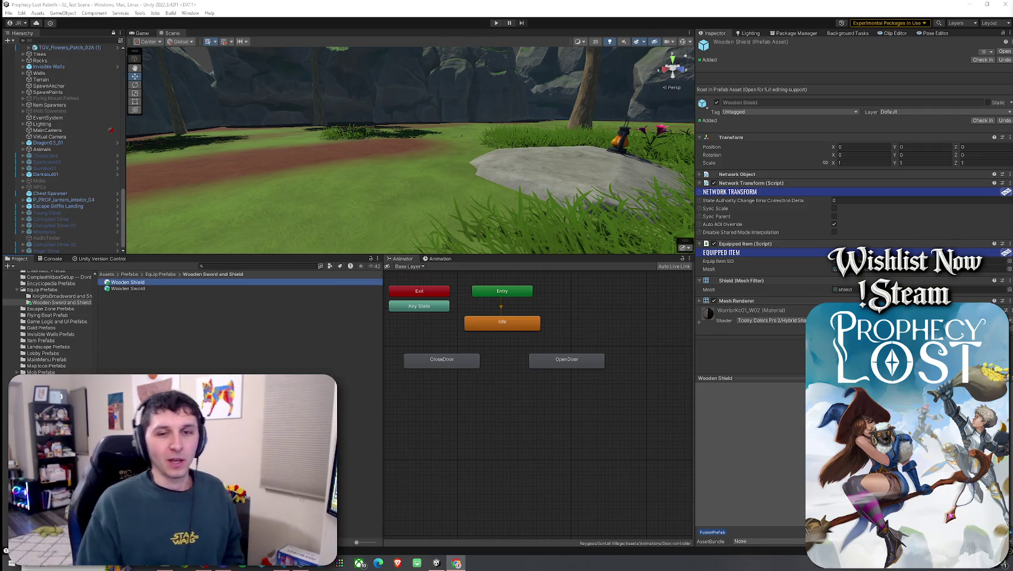
click(107, 274)
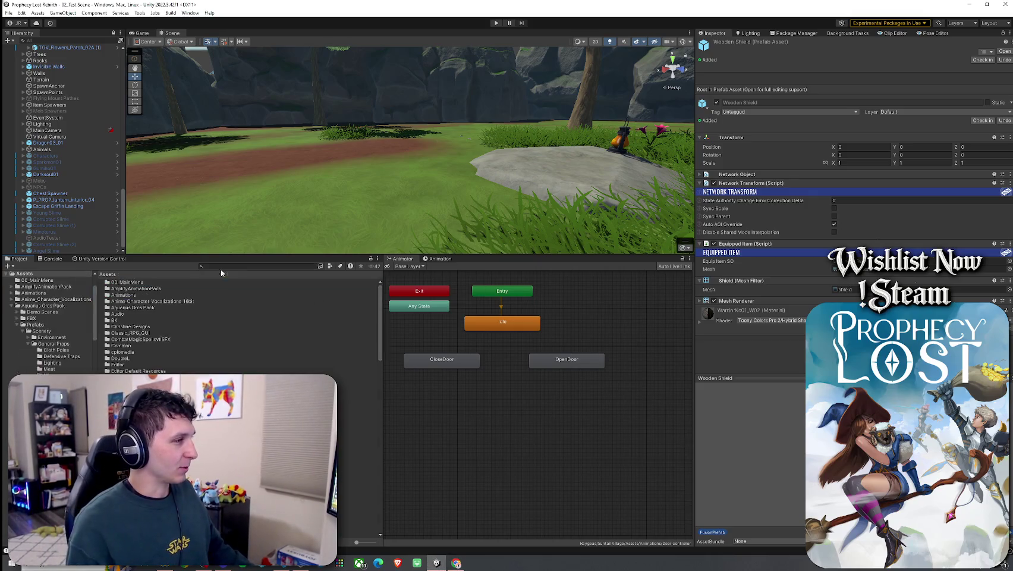
click(224, 265)
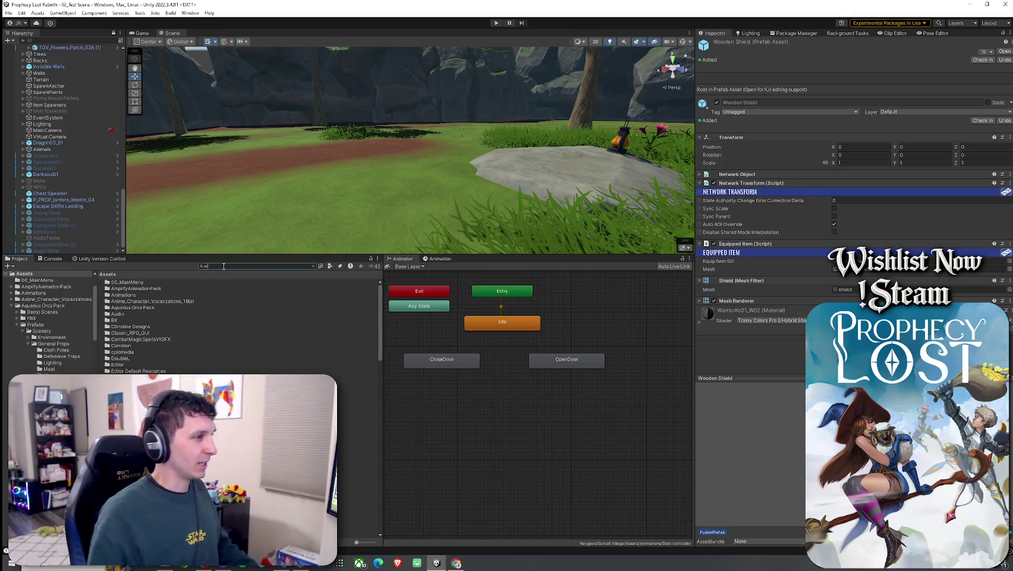
text(wood)
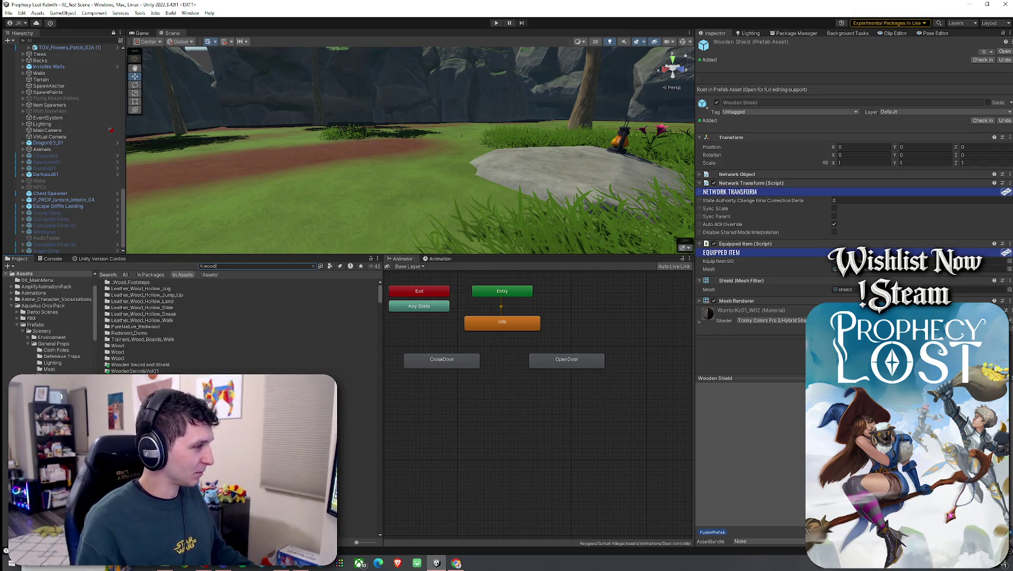
click(330, 266)
click(342, 340)
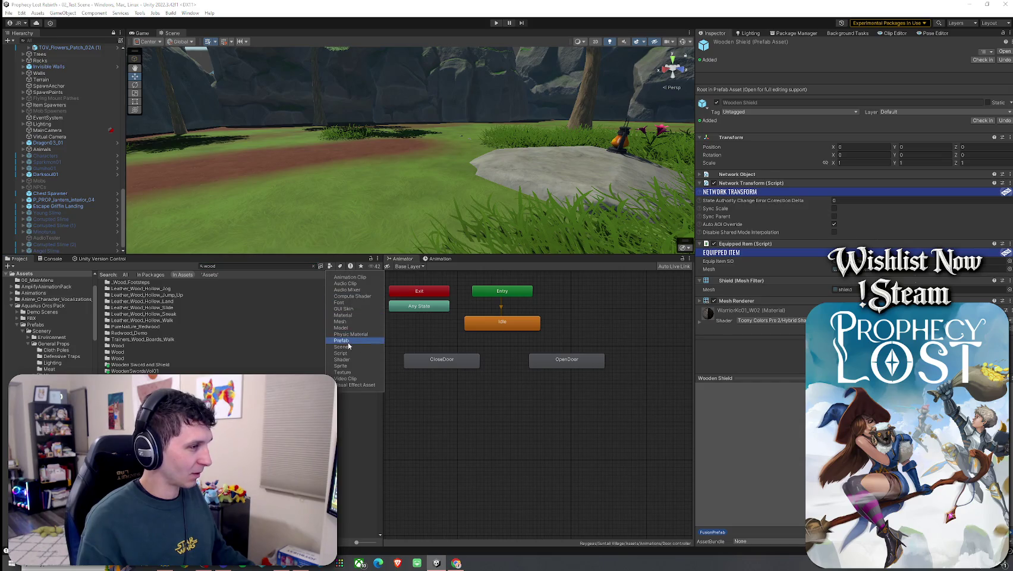
click(151, 303)
scroll(287, 313, down, 10)
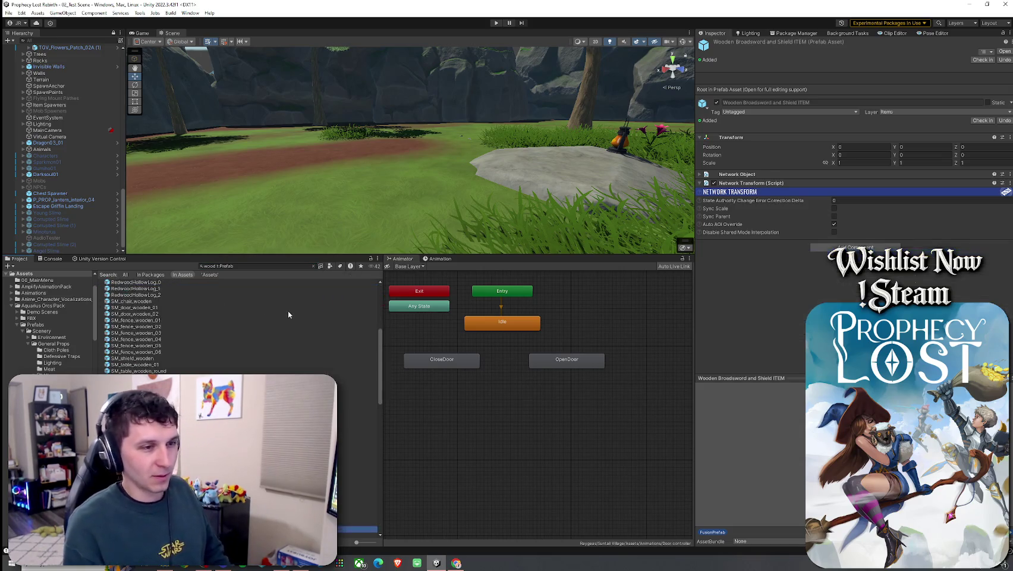
scroll(325, 316, down, 3)
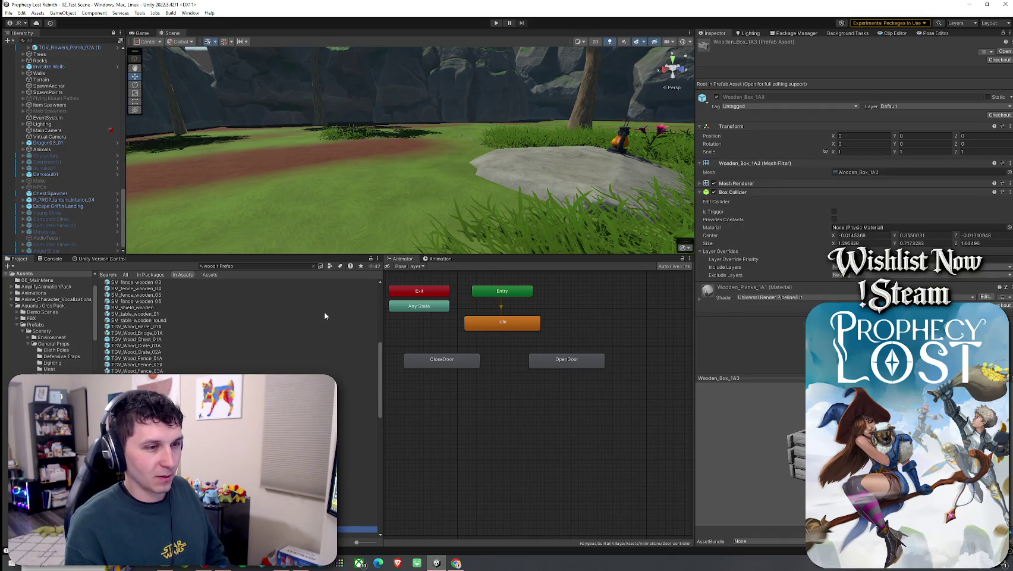
key(Down)
key(Down)
key(Down)
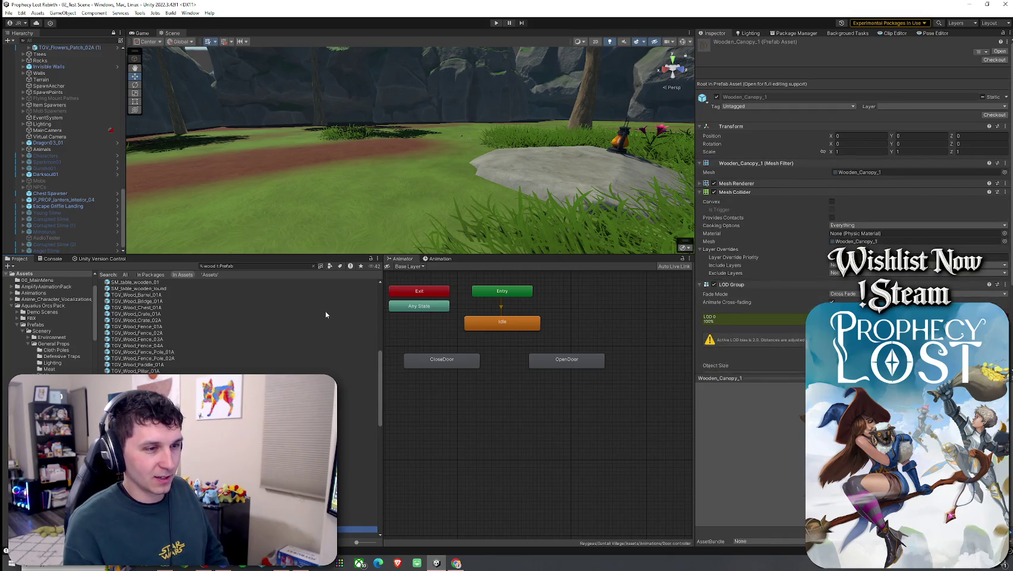
key(Down)
key(Down)
key(Down)
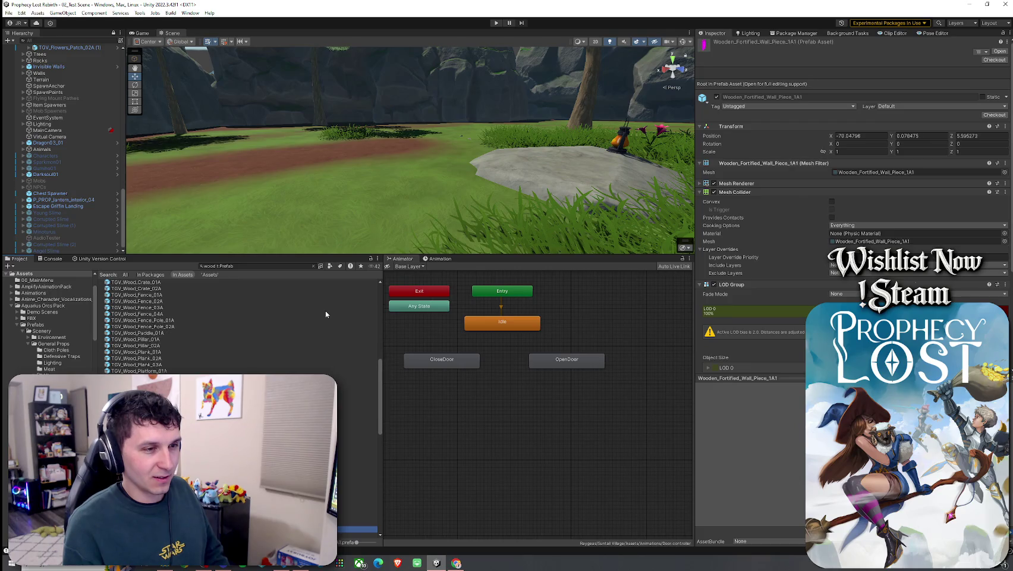
key(Down)
key(Down)
key(Down)
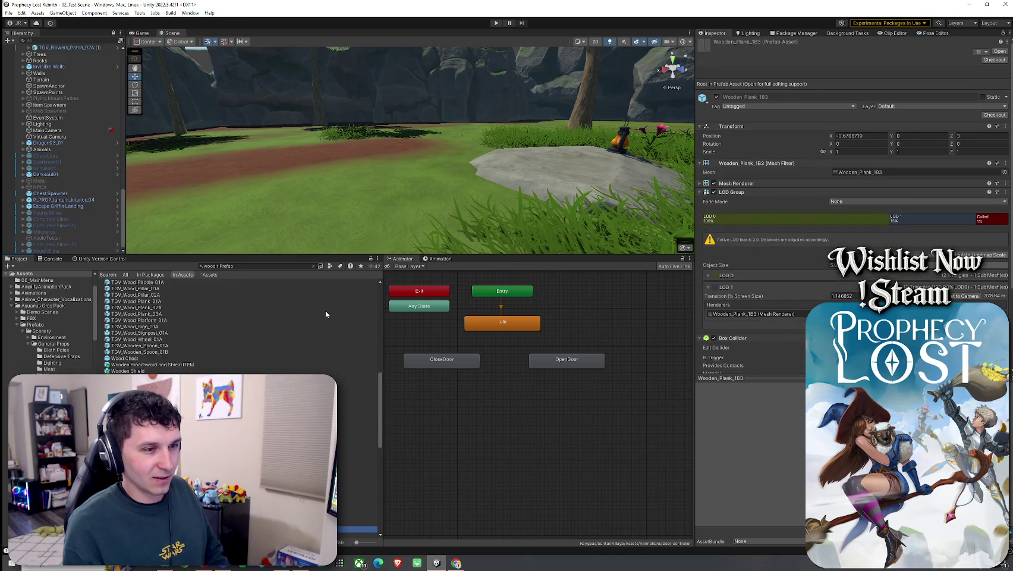
key(Down)
key(Down)
key(Down)
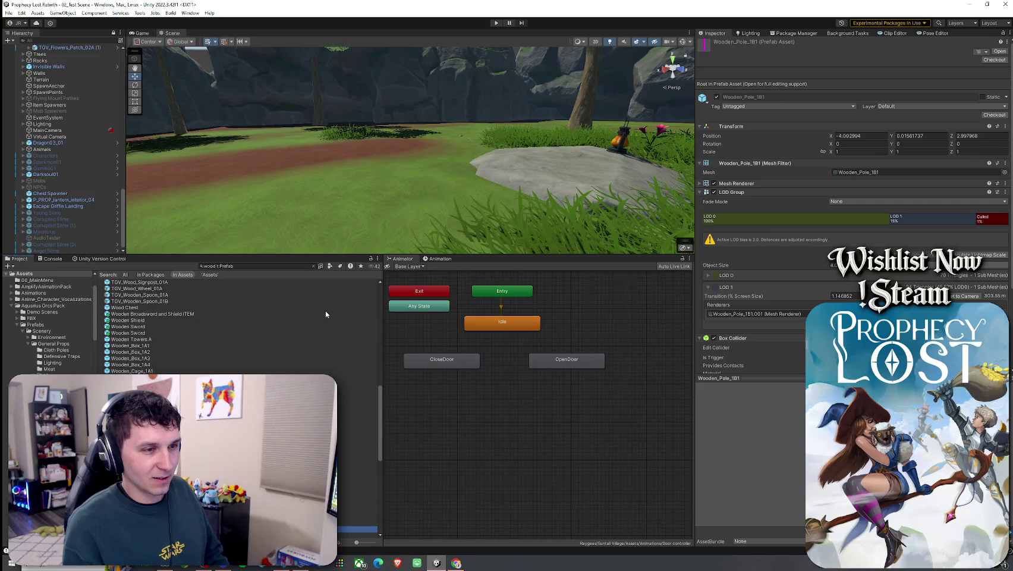
key(Down)
key(Down)
key(Down)
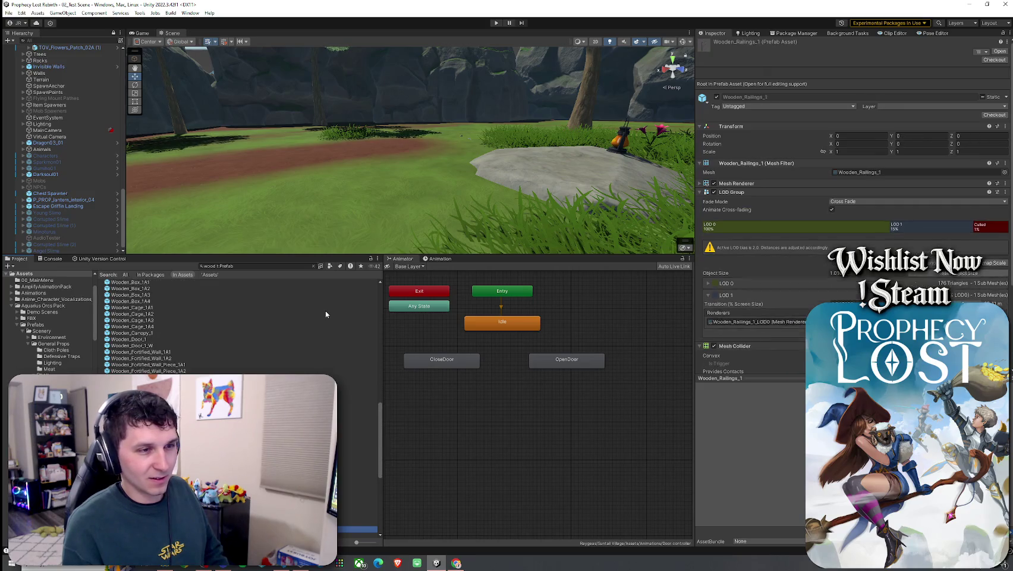
key(Down)
key(Down)
key(Down)
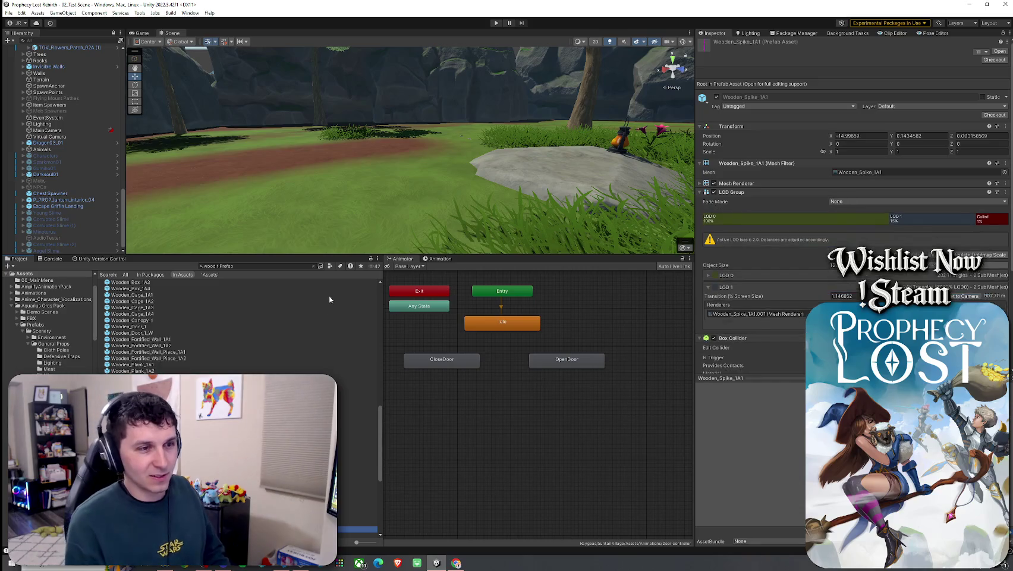
key(Down)
key(Down)
key(Down)
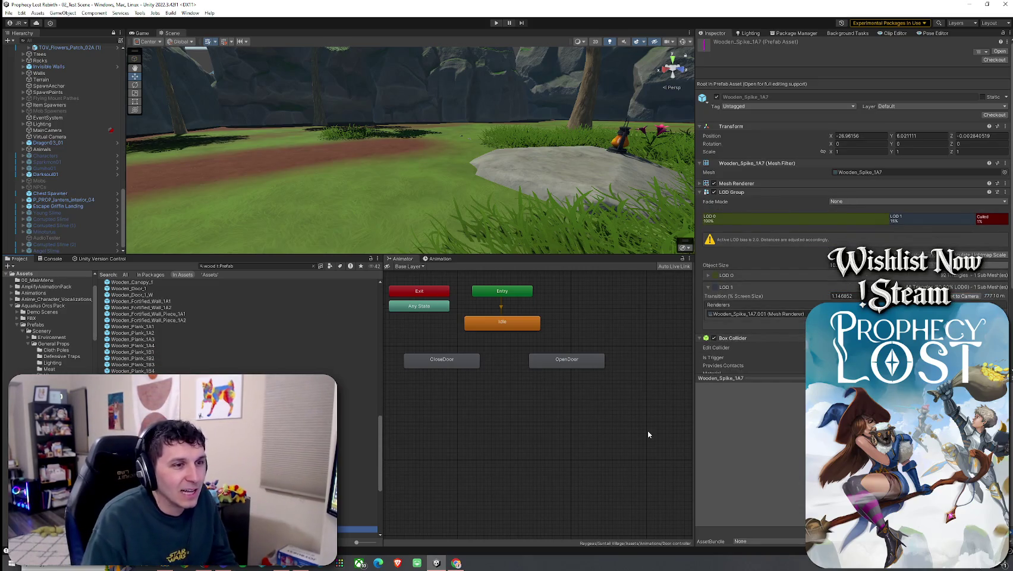
key(Down)
key(Down)
key(Down)
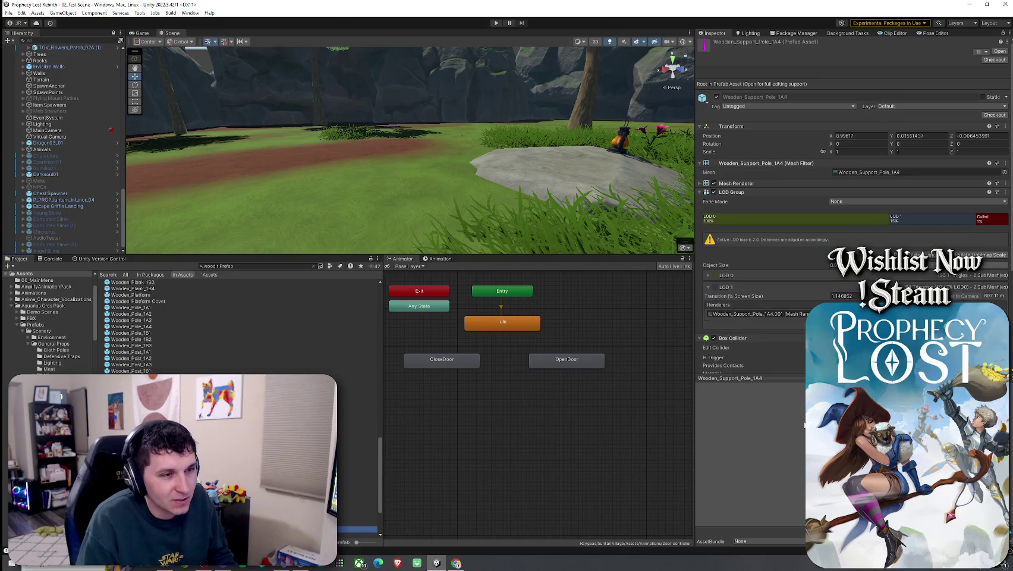
key(Down)
key(Down)
key(Down)
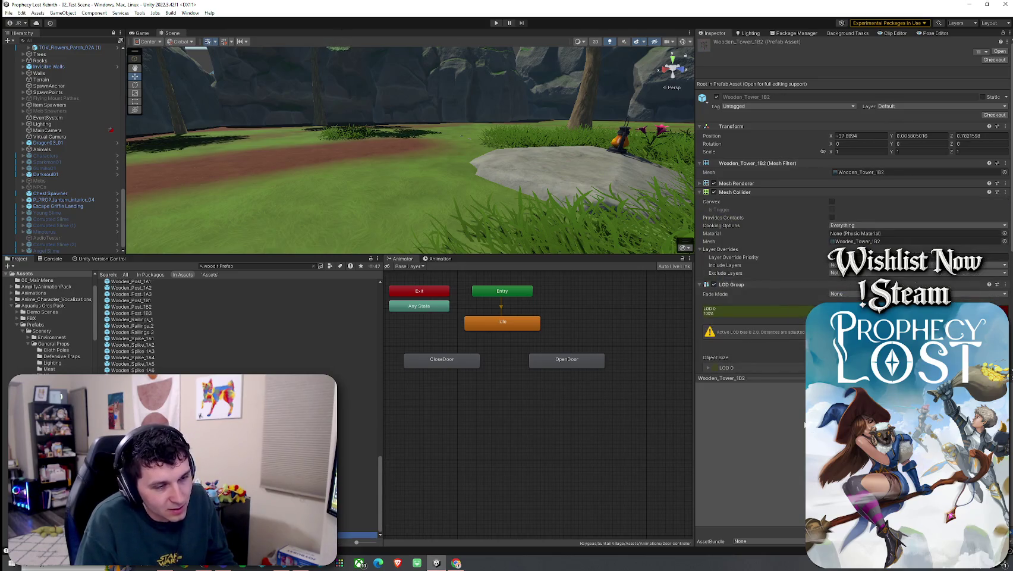
key(Up)
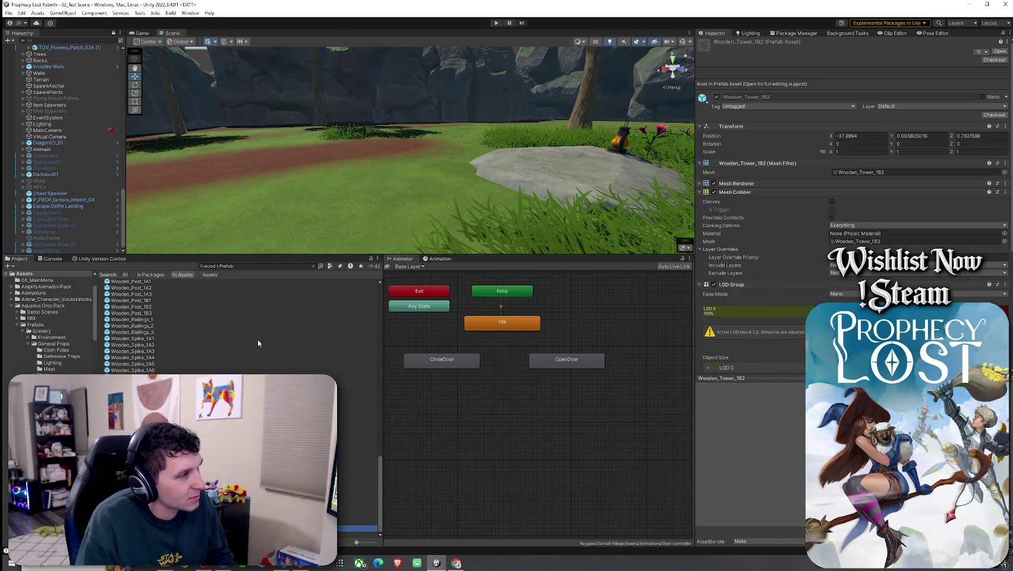
scroll(238, 327, up, 10)
click(130, 414)
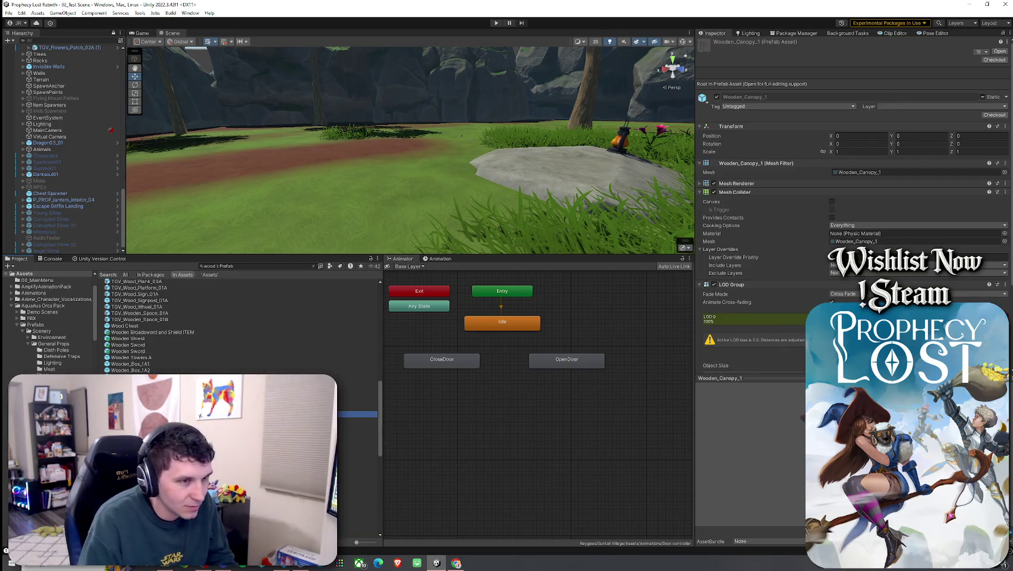
- Browse the Wooden_Cage, Wooden Towers A and Broadsword and Shield ITEM prefabs, ending on Wooden_Box_1A2's options
click(767, 444)
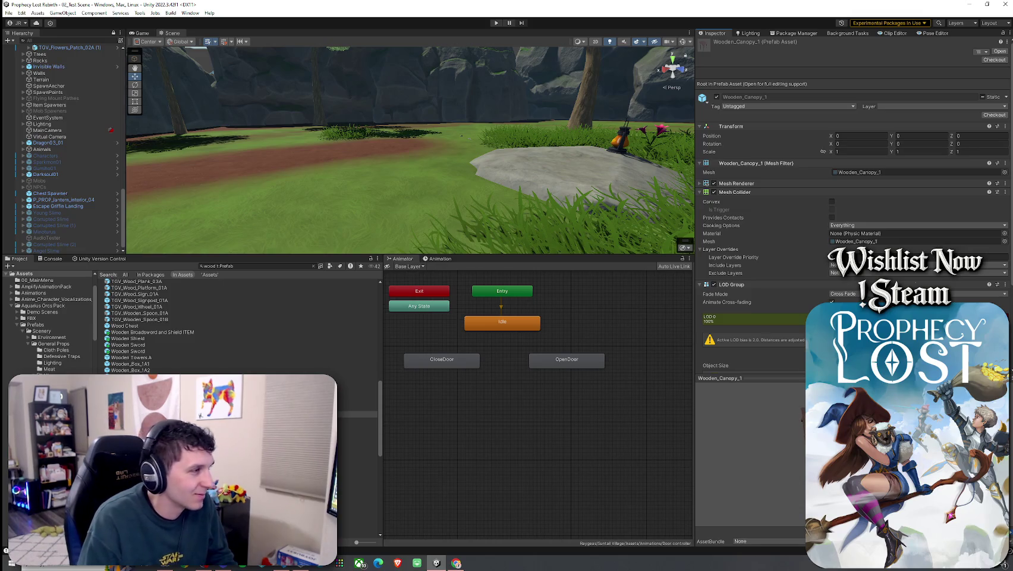
click(131, 407)
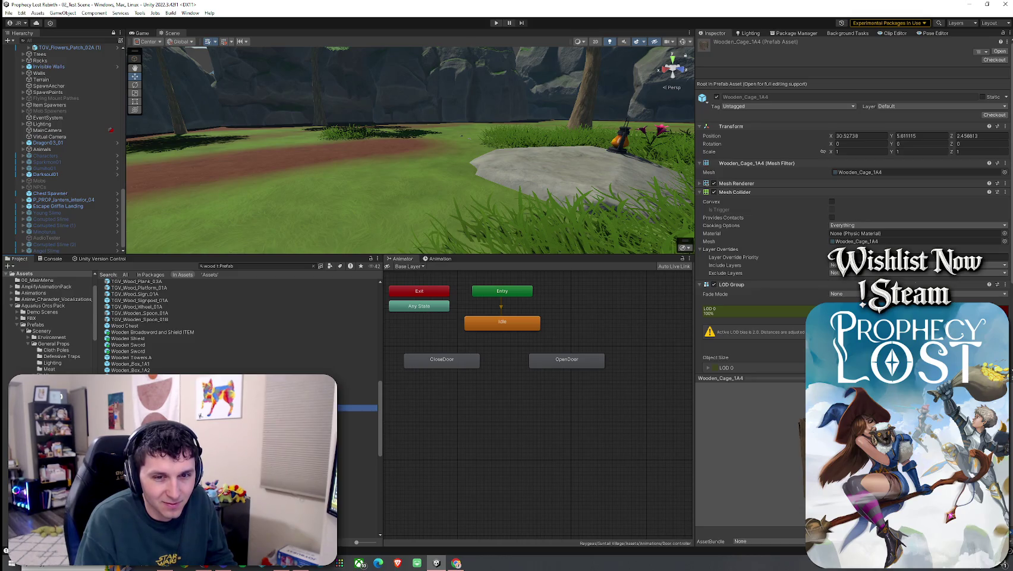
click(131, 401)
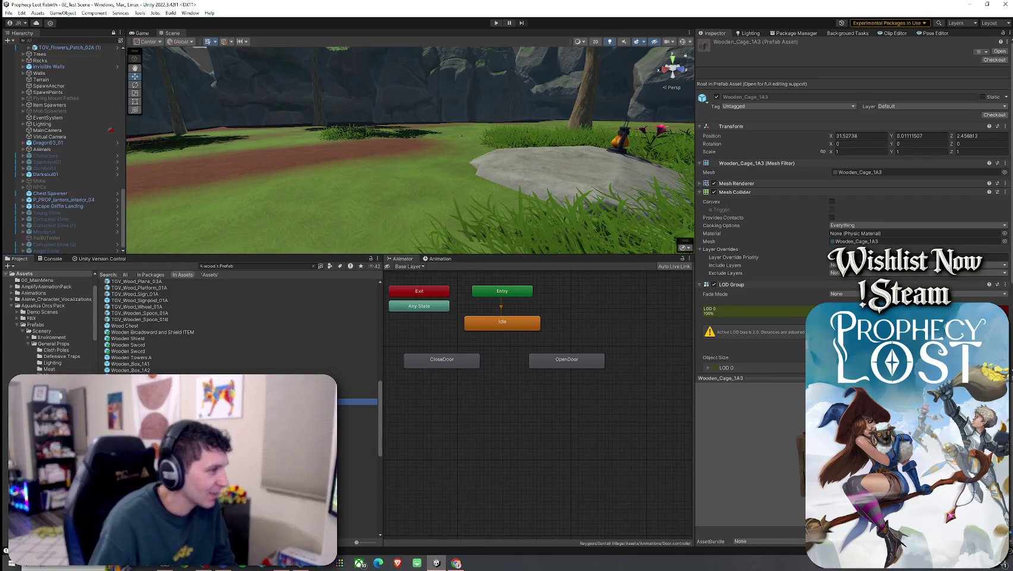
scroll(178, 324, up, 1)
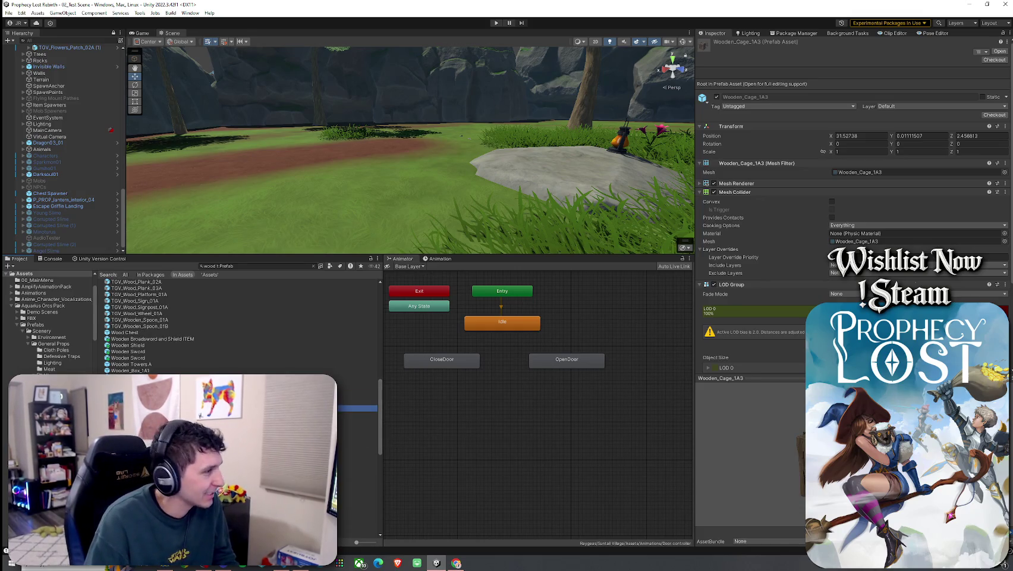
key(Up)
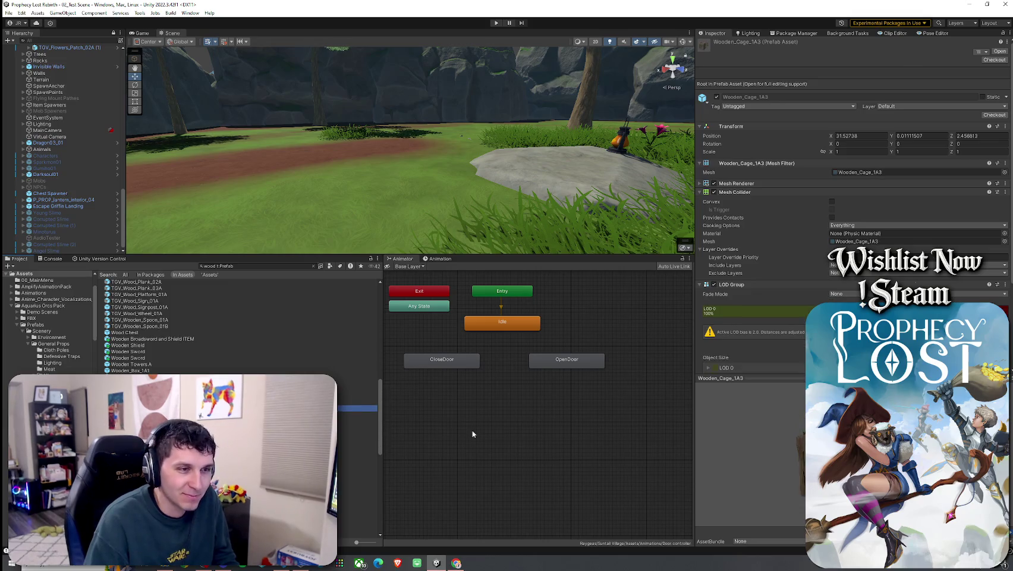
key(Up)
key(Up)
key(Up)
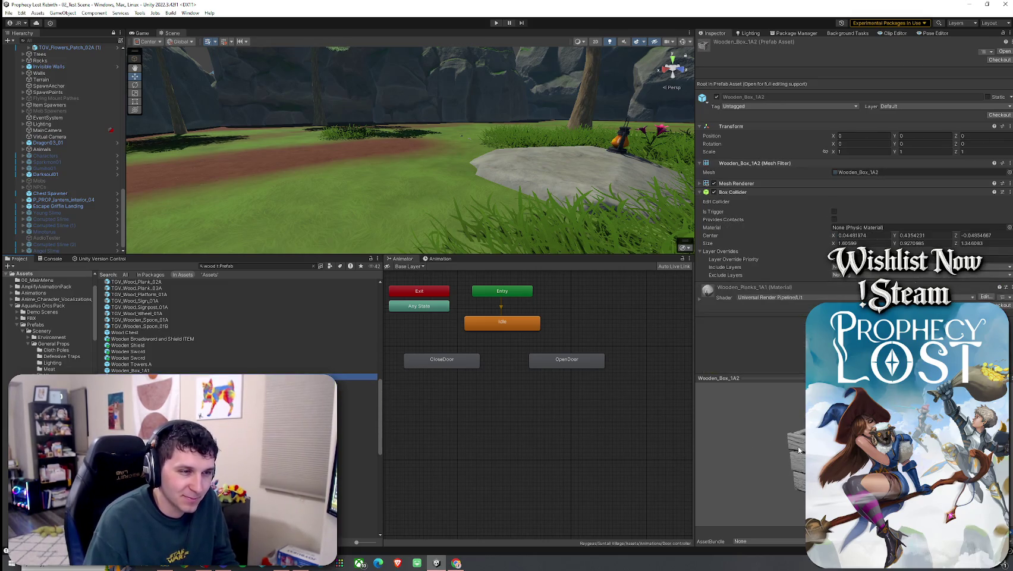
key(Up)
key(Up)
key(Up)
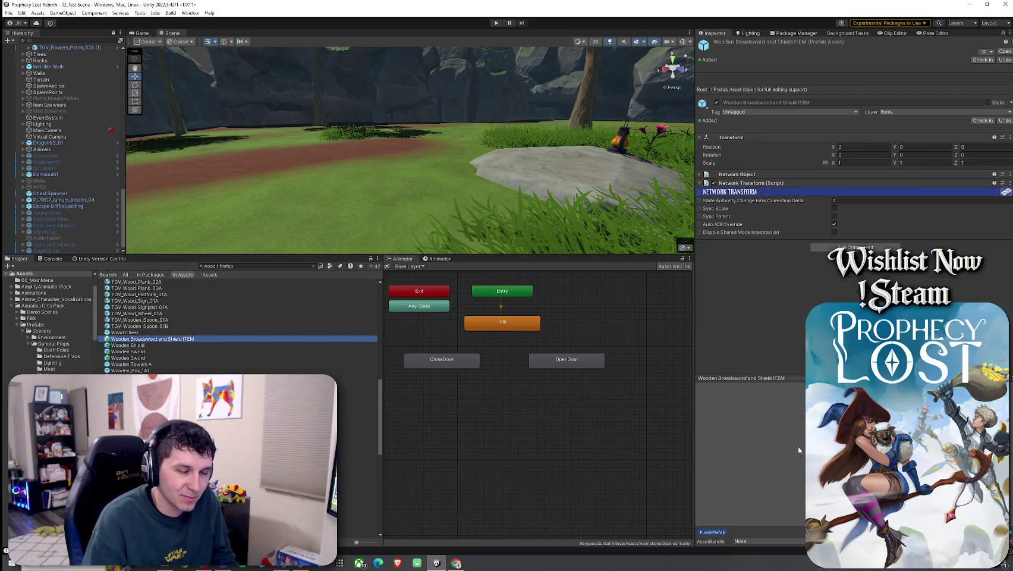
key(Down)
key(Down)
key(Down)
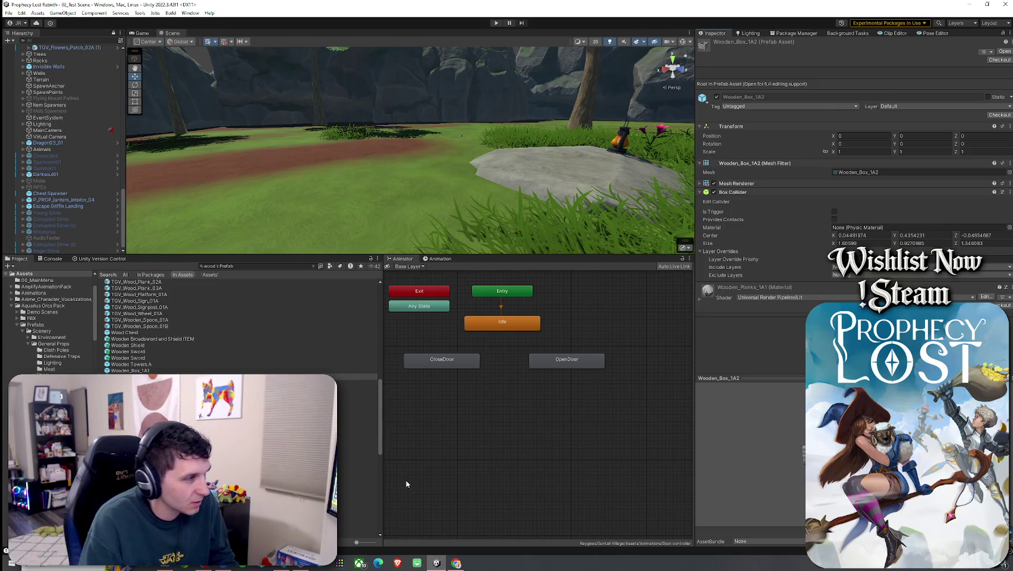
right_click(130, 376)
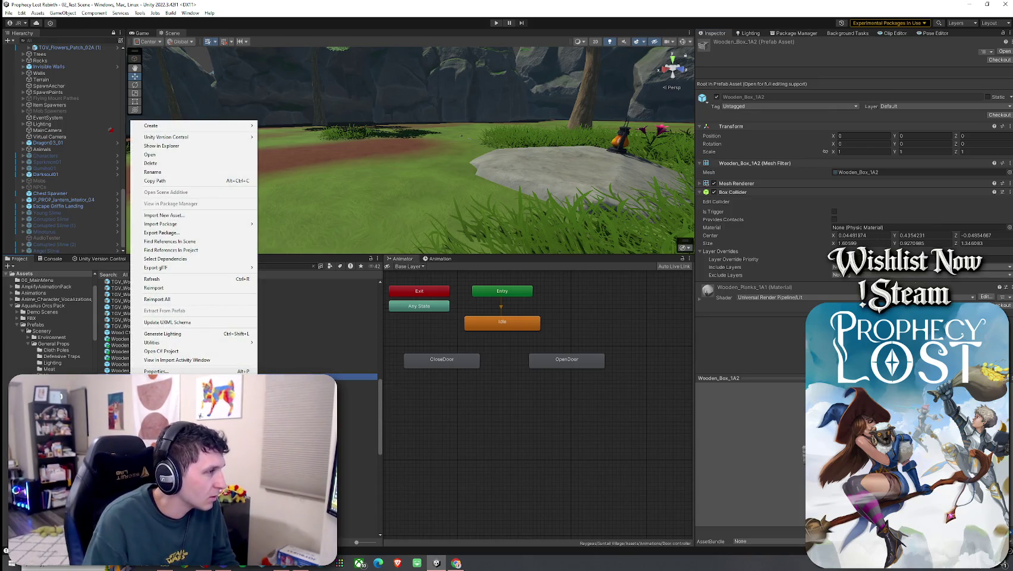
- Ping the Wooden_Box_1A2 source mesh and inspect the 1A2, 1A3 and 1A4 box meshes
click(856, 173)
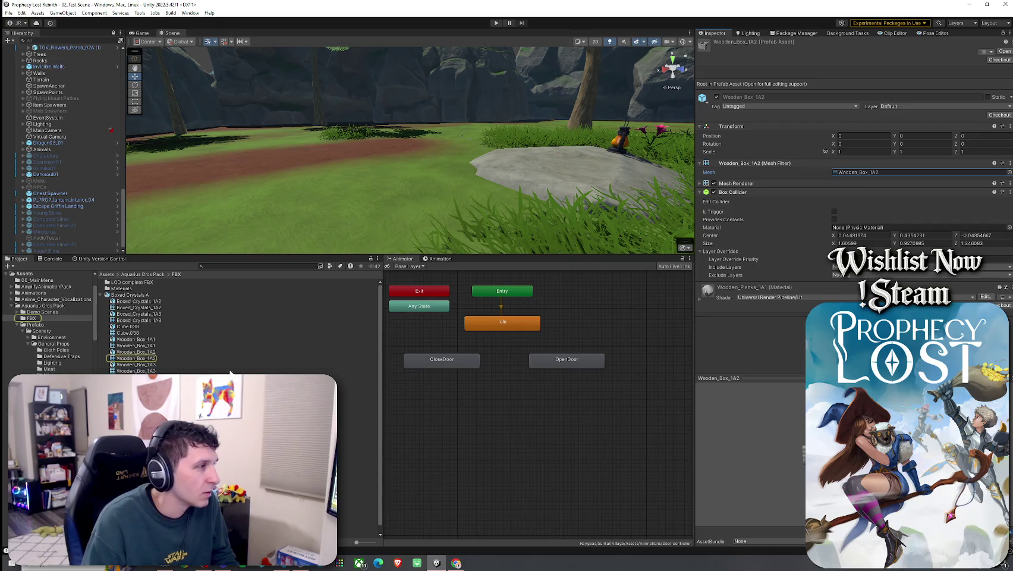
click(165, 359)
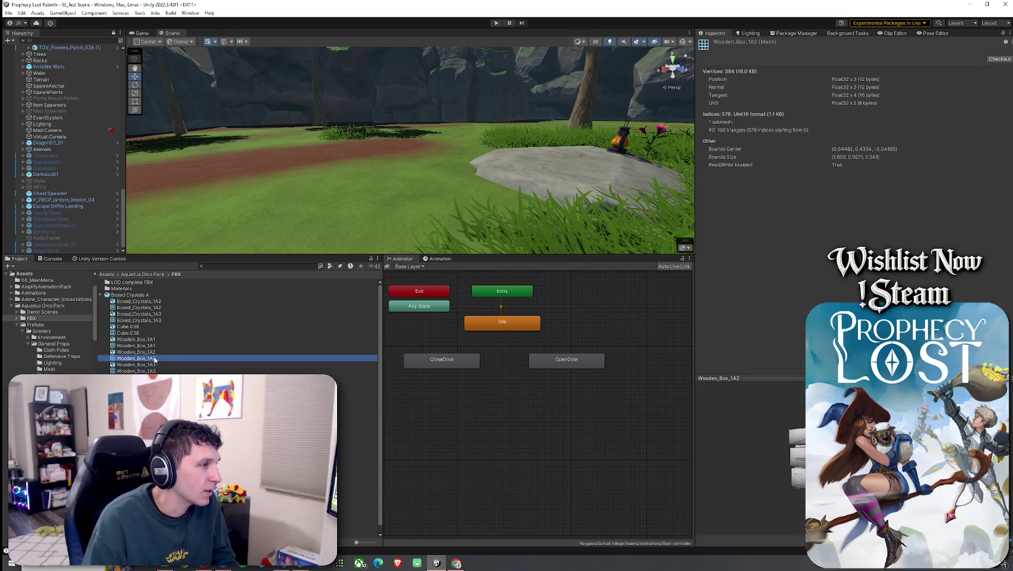
click(626, 410)
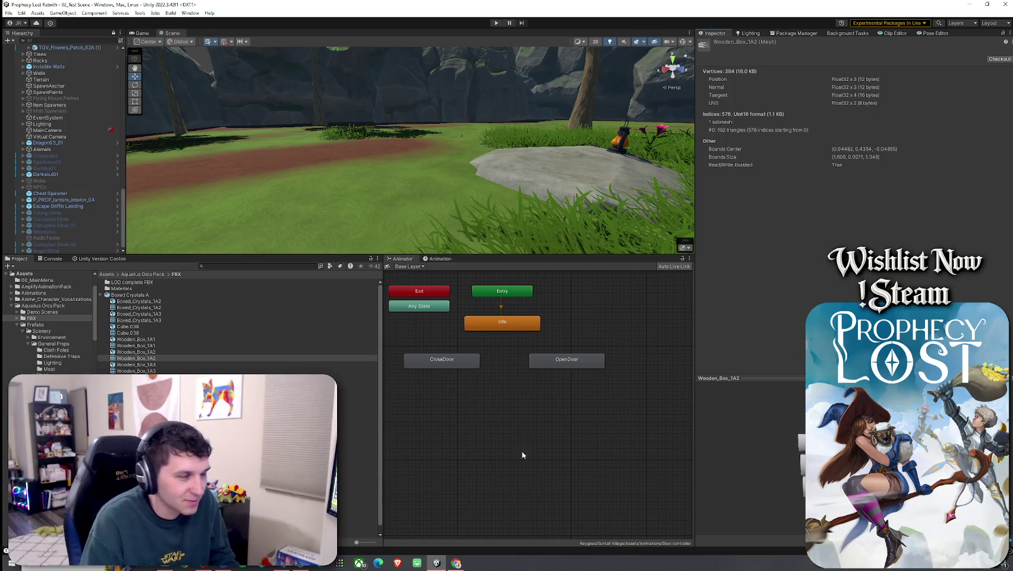
key(Down)
key(Down)
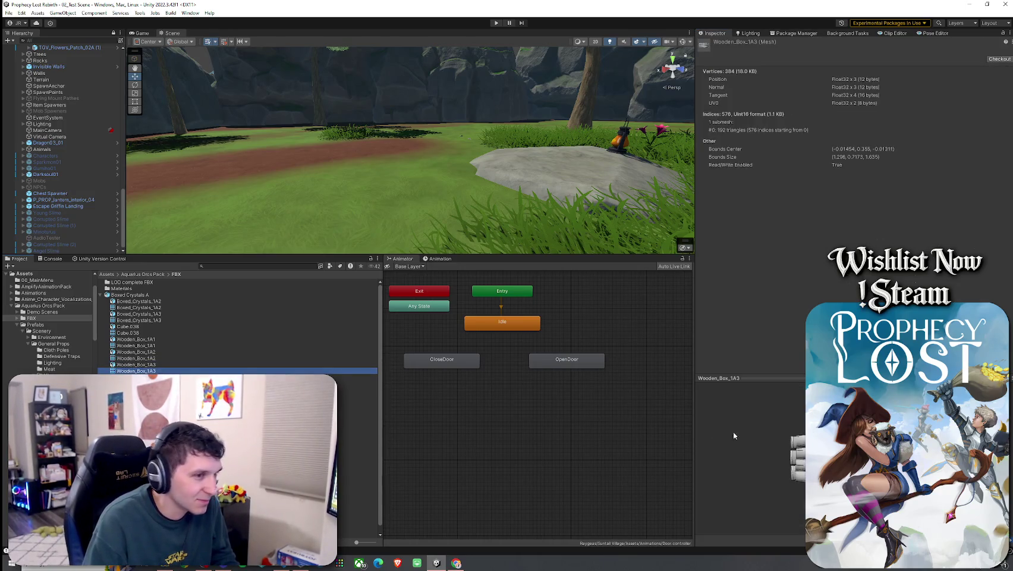
key(Down)
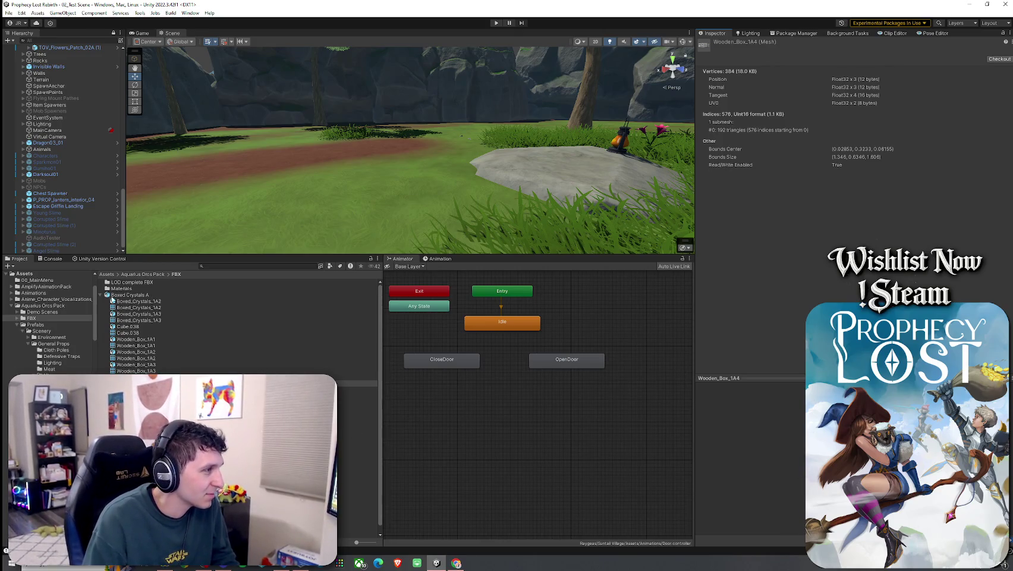
- Collapse Boxed Crystals A, glance at Cave House 1A1 and Dried Plant A, then return to Assets
click(105, 296)
click(124, 301)
key(Down)
key(Down)
key(Down)
click(107, 275)
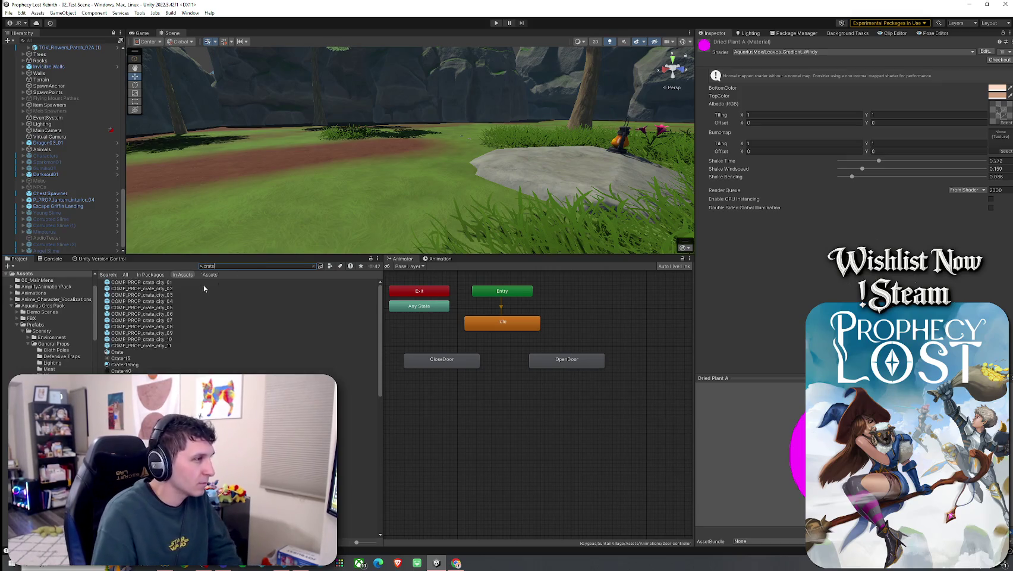
- Search the project for crate assets and filter the results to prefabs only
click(219, 287)
key(Down)
key(Down)
key(Down)
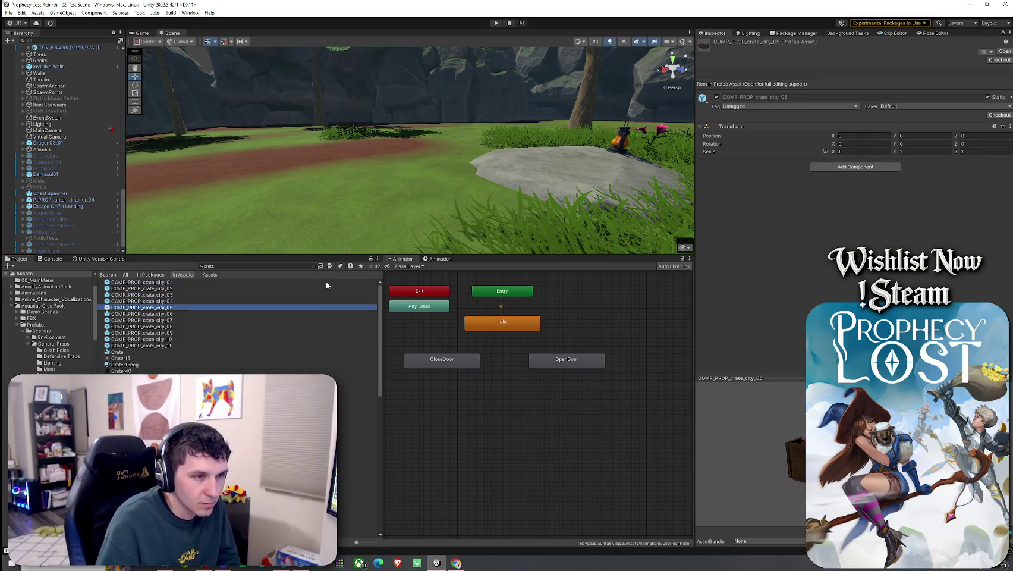
key(Down)
key(Down)
key(Down)
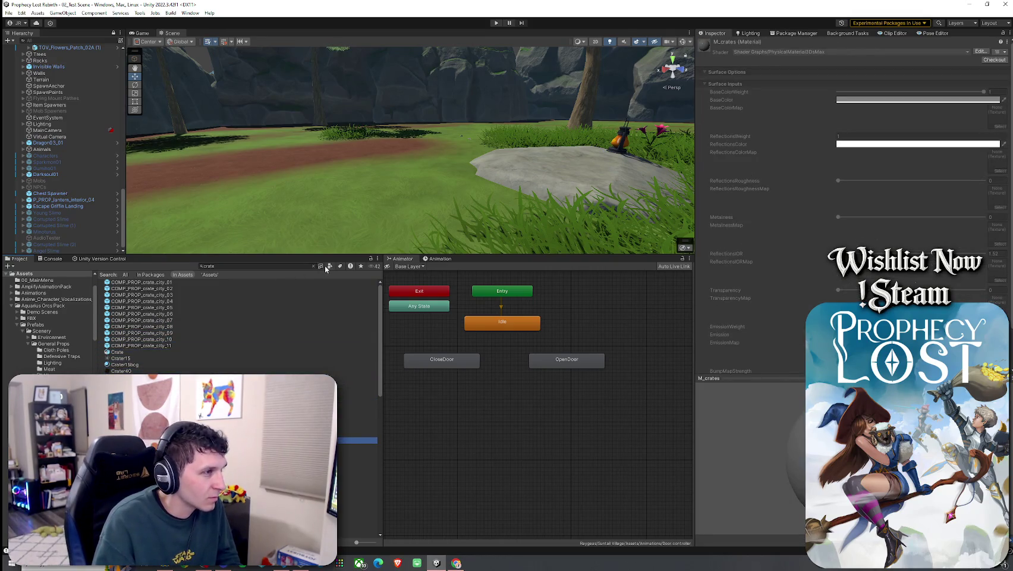
click(330, 265)
click(347, 340)
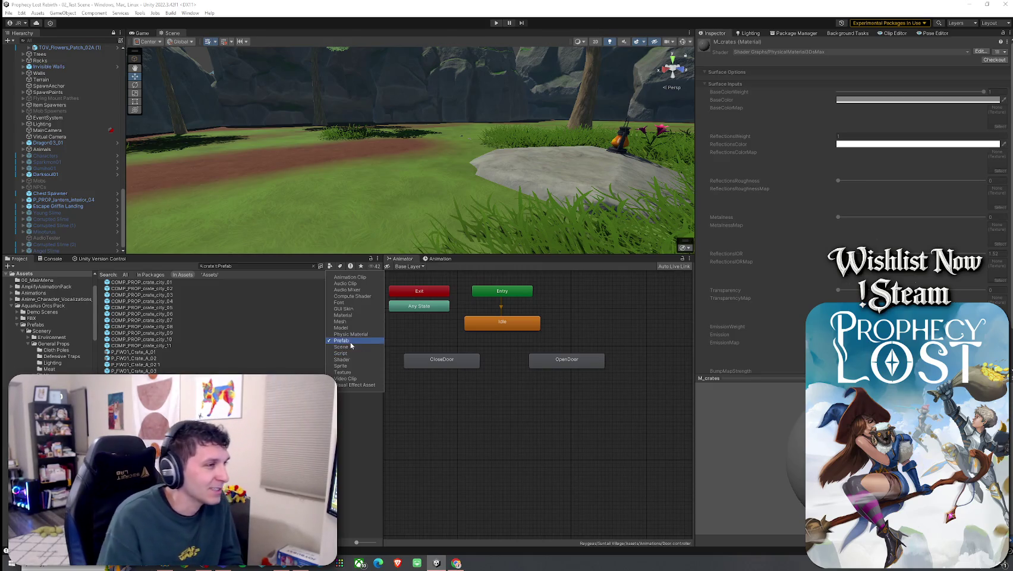
- Step through the crate prefabs and rotate the P_FW01 crate preview to see another side
click(200, 284)
key(Down)
key(Down)
key(Down)
key(Down)
key(Down)
key(Down)
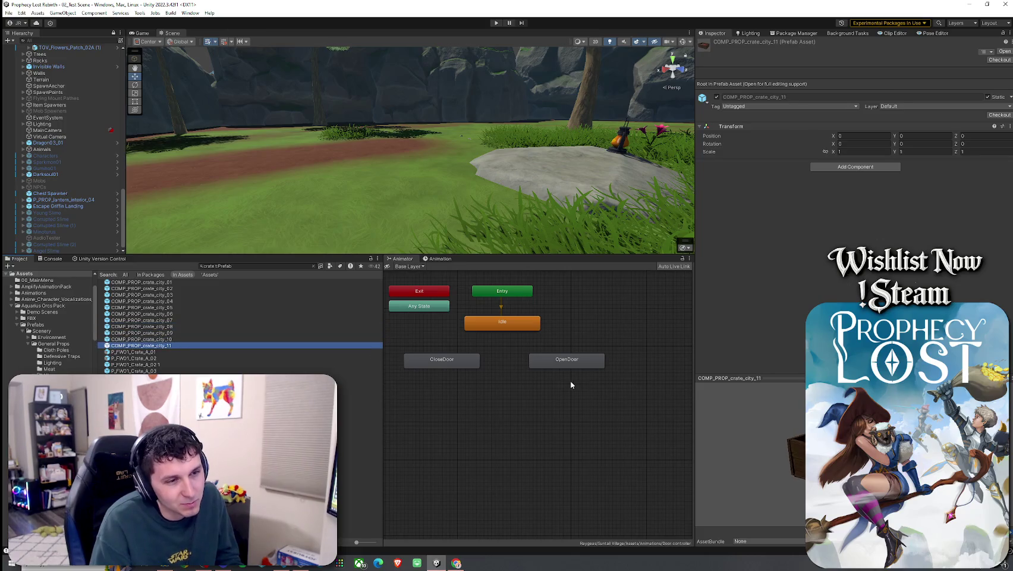
key(Down)
key(Down)
key(Down)
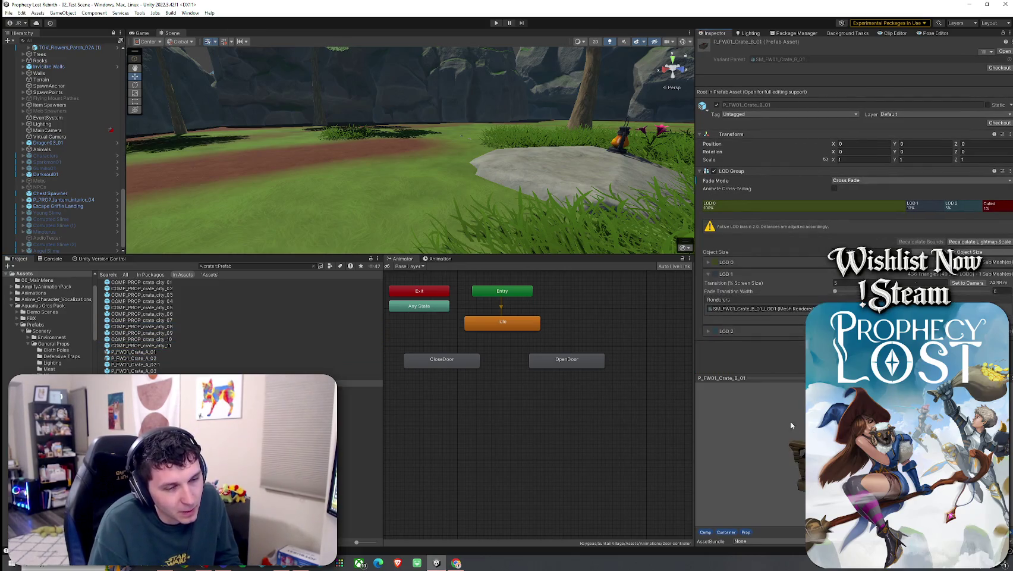
mouse_move(774, 458)
mouse_down()
mouse_move(629, 418)
mouse_move(671, 423)
mouse_move(732, 373)
mouse_up()
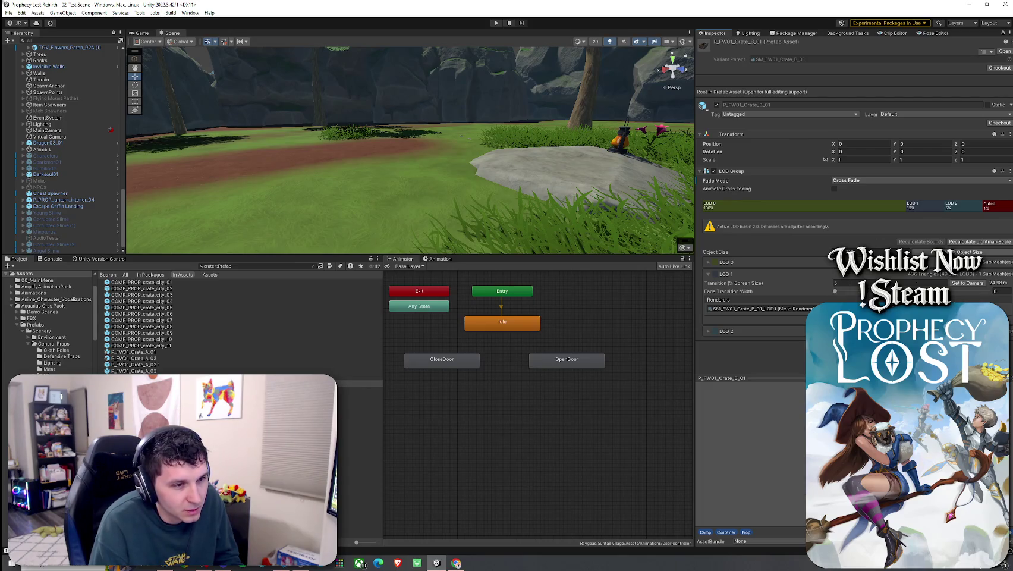
click(137, 383)
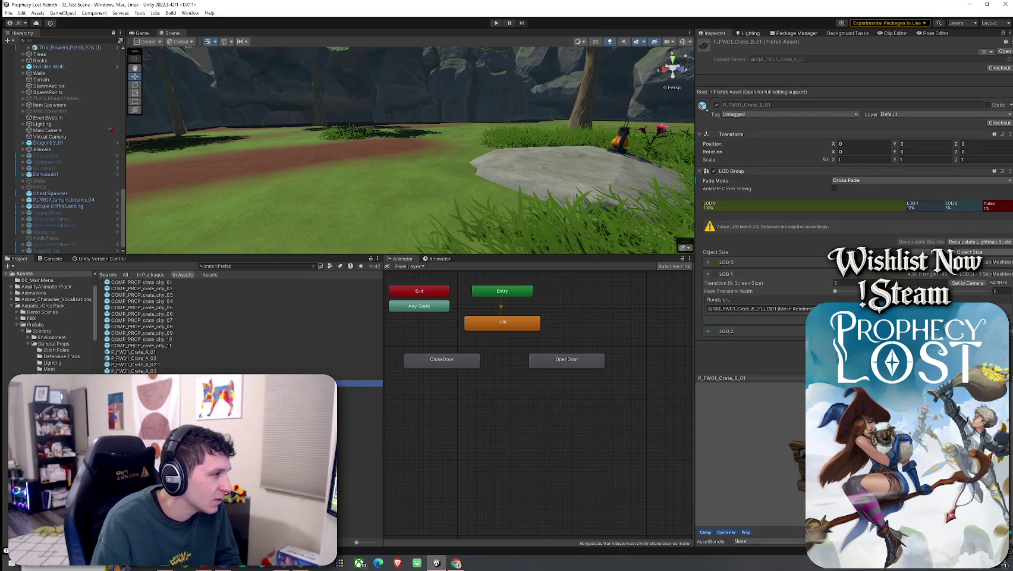
right_click(143, 375)
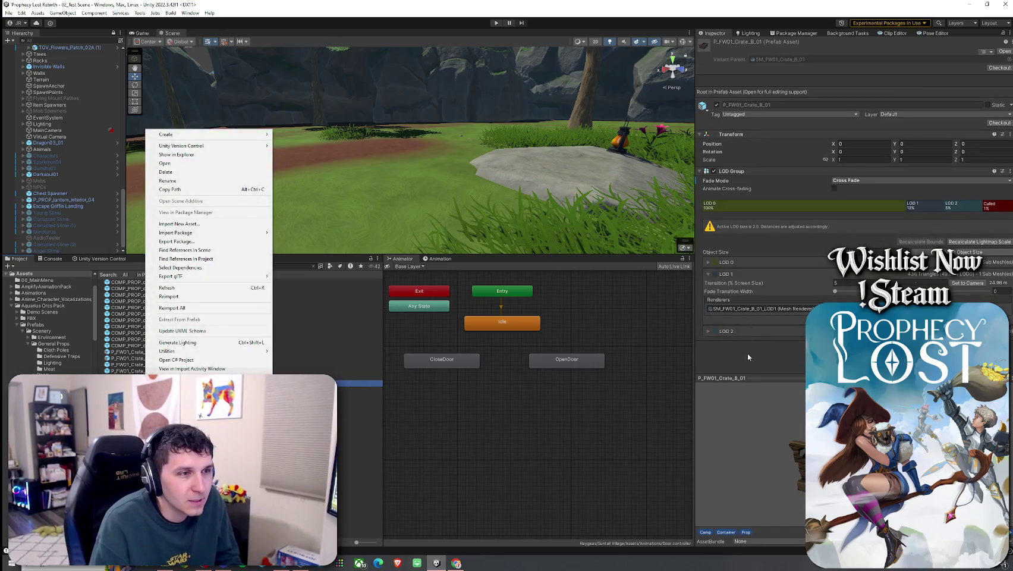
- Expand LOD 0 in the crate's LOD Group and ping its renderer mesh in the project
click(708, 262)
click(708, 262)
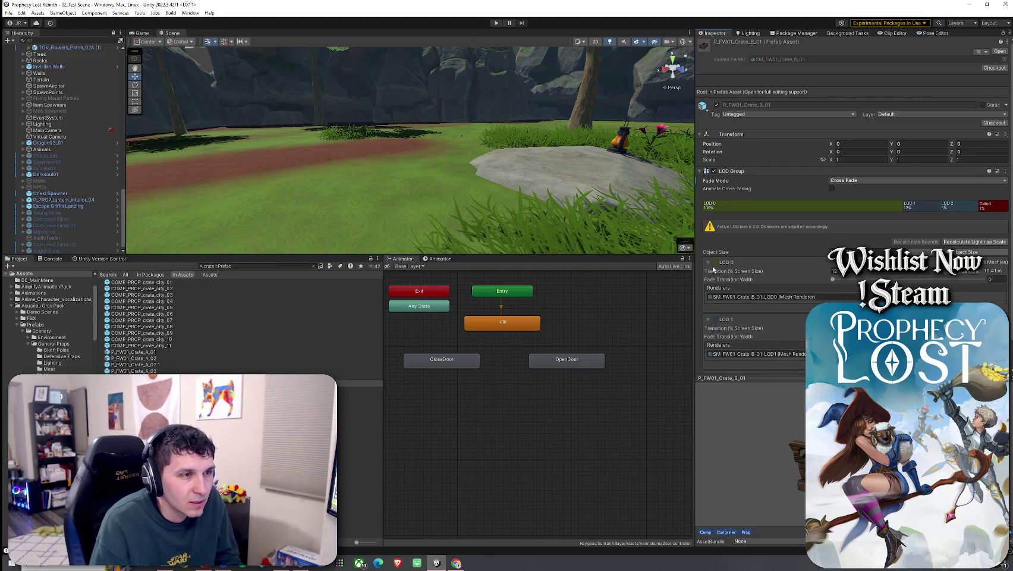
scroll(750, 296, down, 1)
click(765, 276)
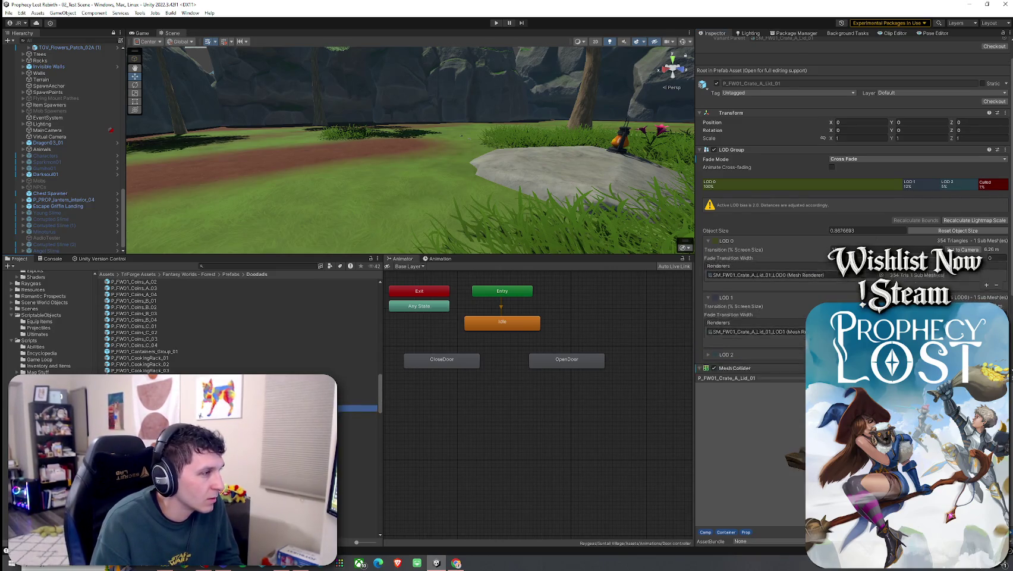
- Expand LOD 2 to show its renderer, then move up to the Prefabs folder
click(742, 364)
scroll(766, 360, down, 3)
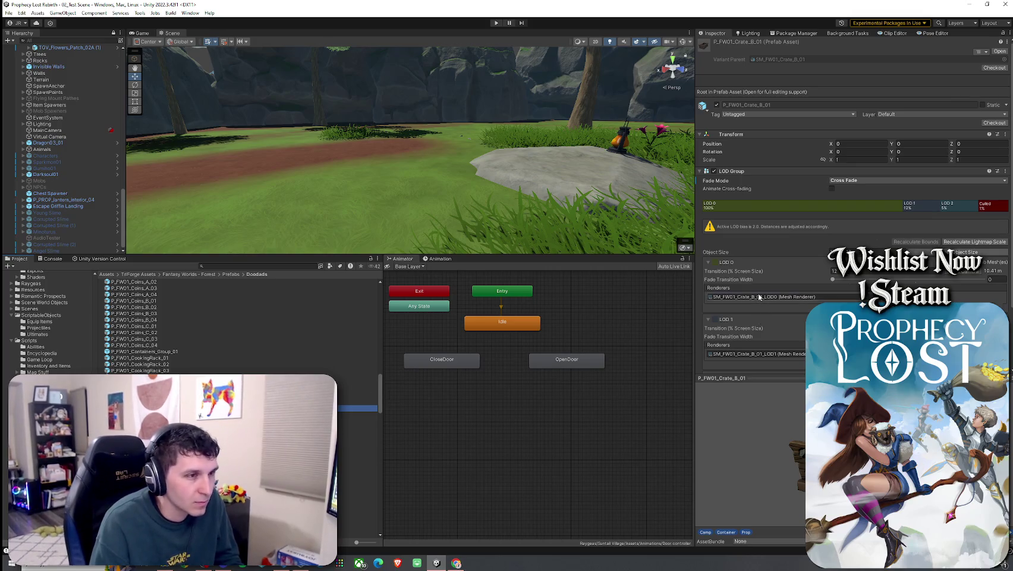
scroll(750, 309, down, 3)
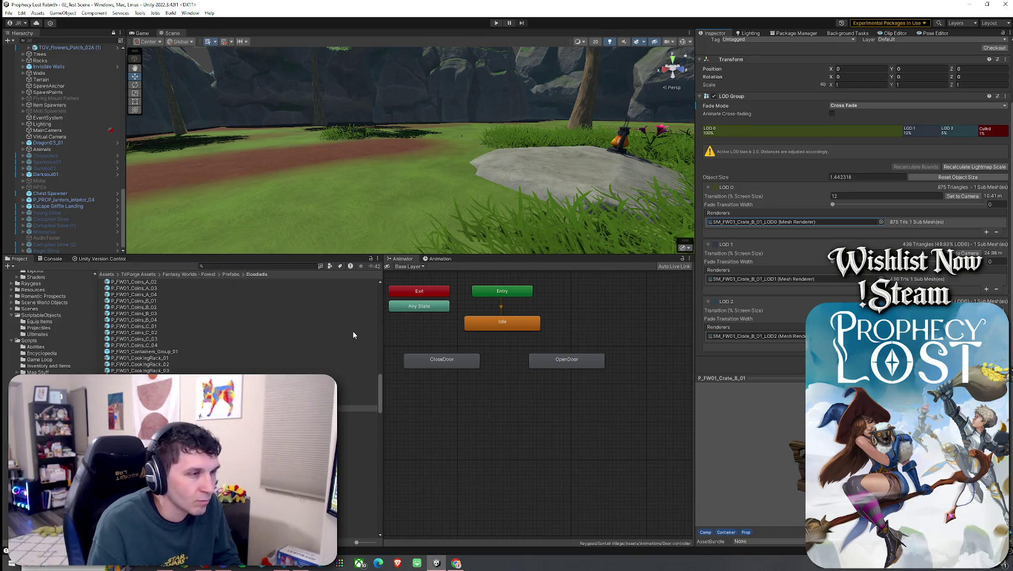
click(231, 275)
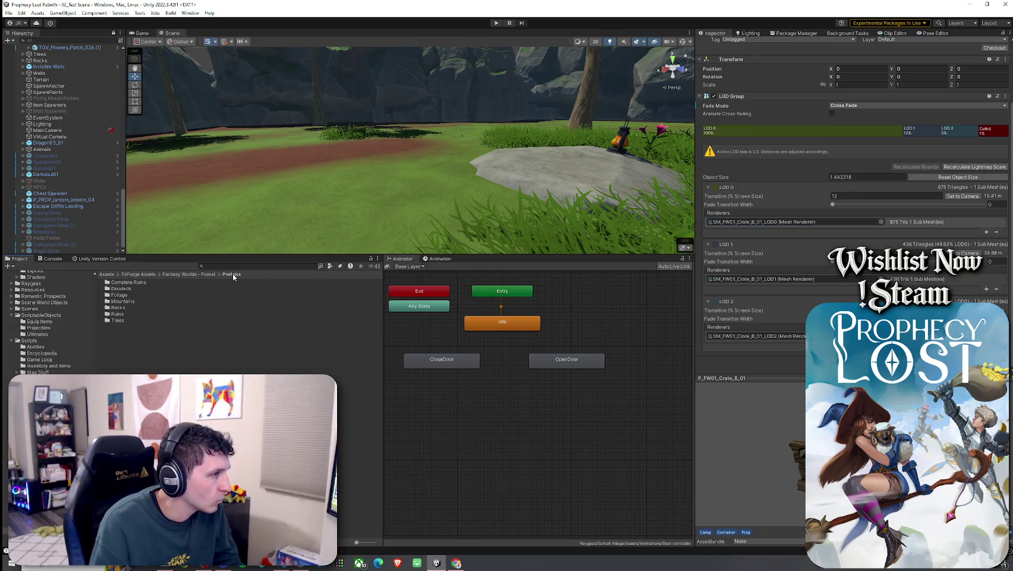
- Navigate from the Fantasy Worlds - Forest folder into Meshes > Doodads
click(202, 275)
double_click(122, 289)
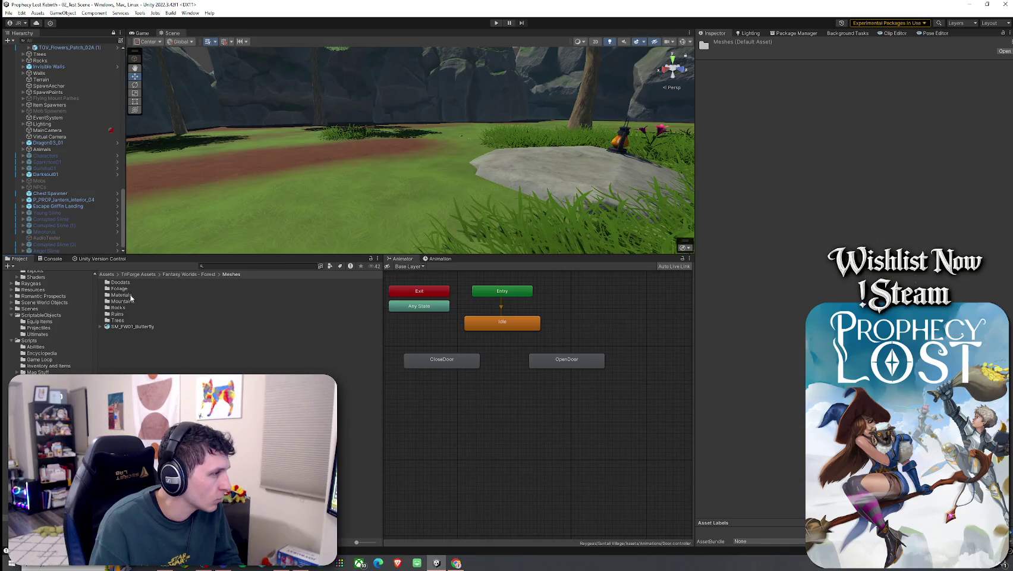
double_click(130, 296)
click(231, 274)
double_click(171, 283)
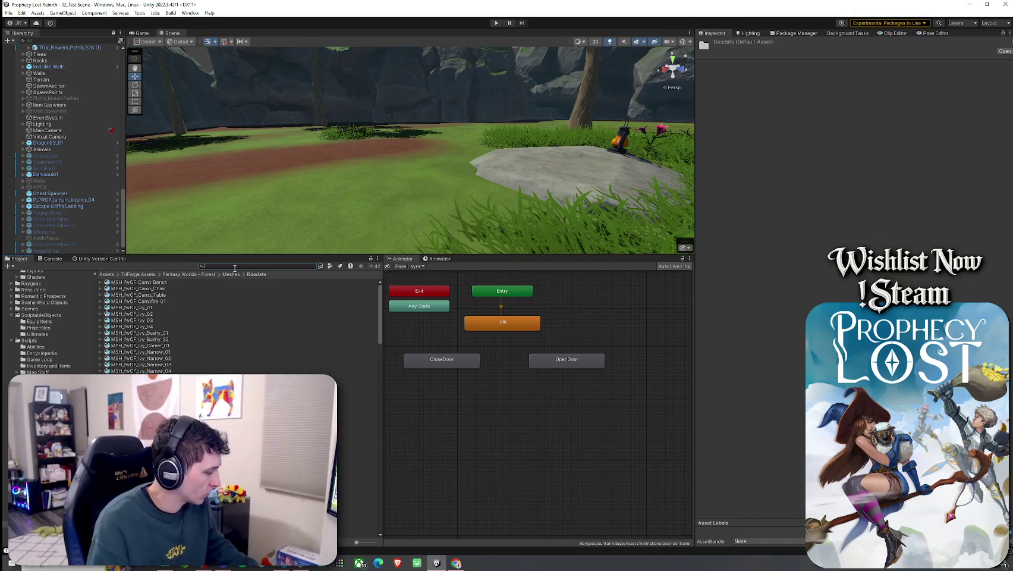
- Inspect the Model import settings of Doodads meshes such as the camp chair and chandelier
click(184, 288)
scroll(199, 357, down, 15)
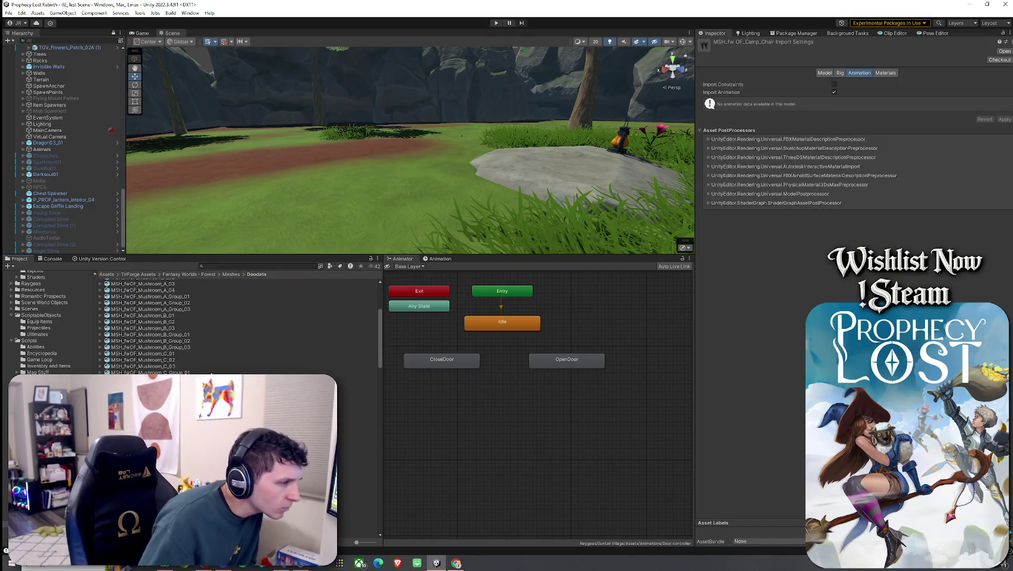
scroll(199, 357, down, 4)
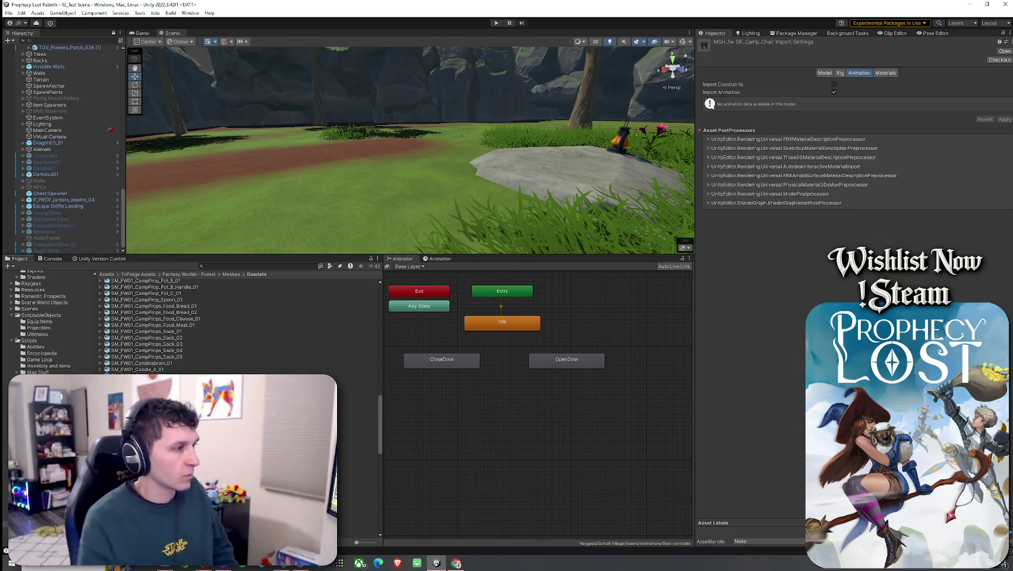
click(154, 426)
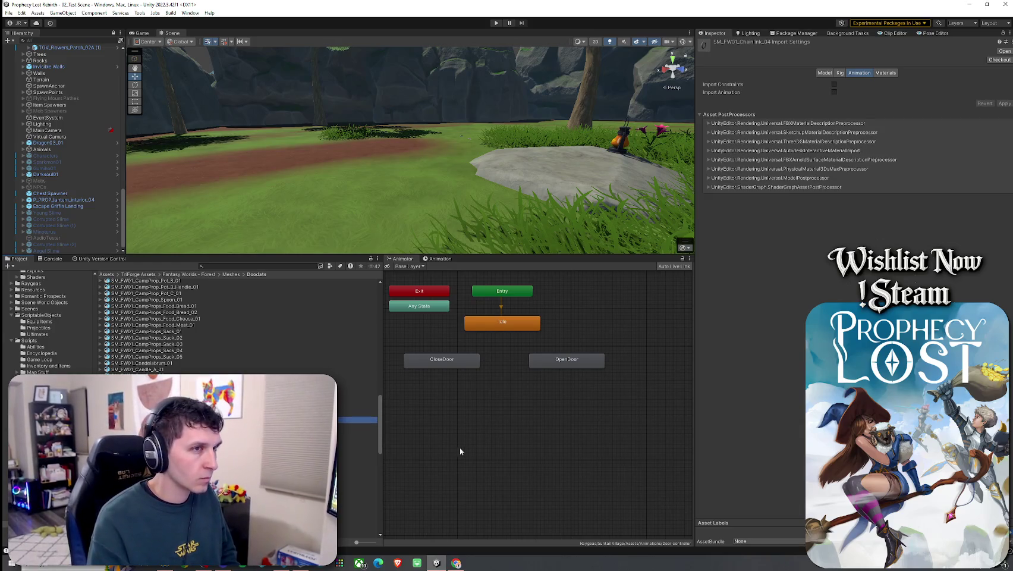
click(825, 73)
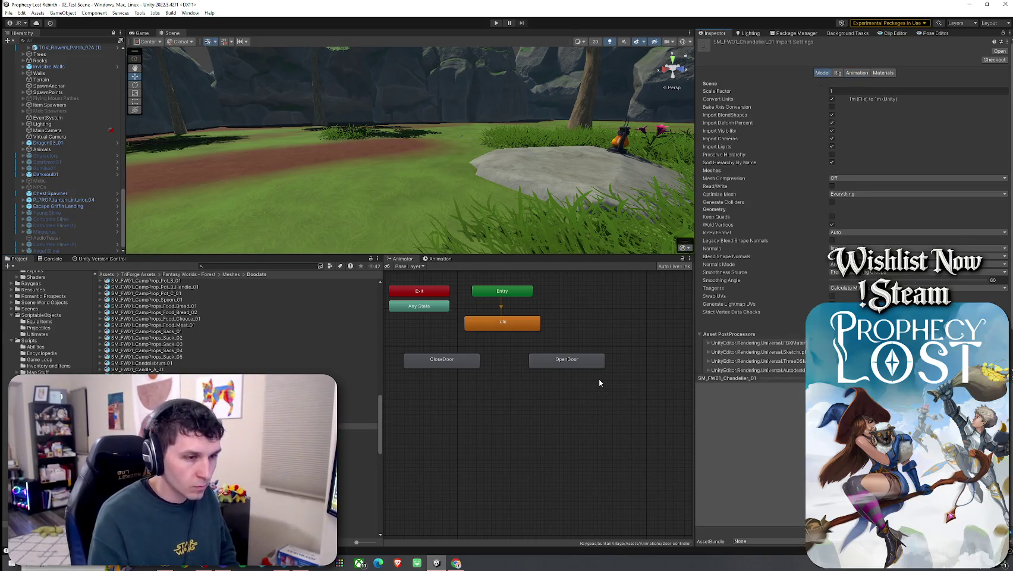
click(154, 407)
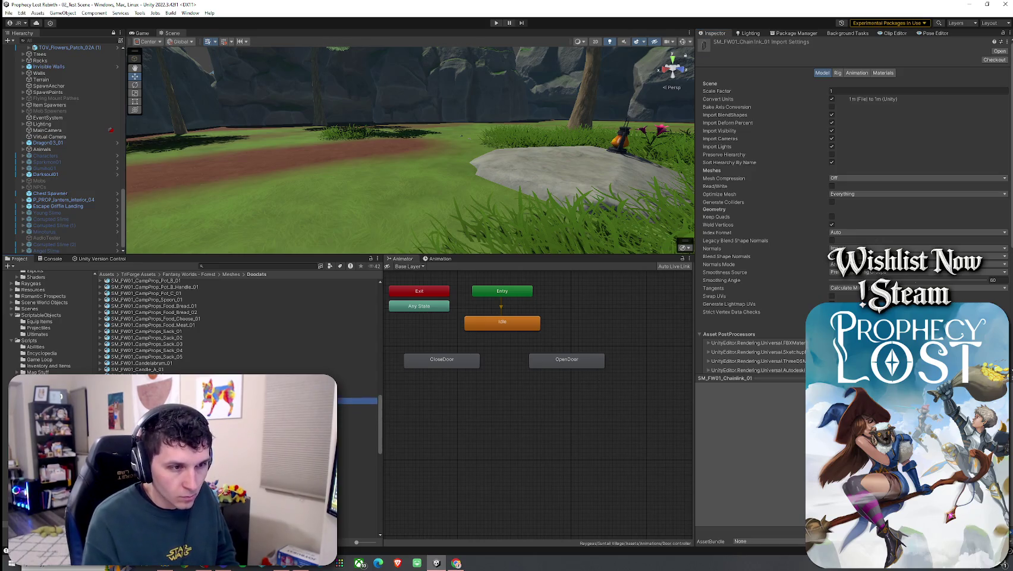
- Step through the chandelier, chest lid and coin meshes, then search for FW01_Crate
key(Down)
key(Down)
key(Down)
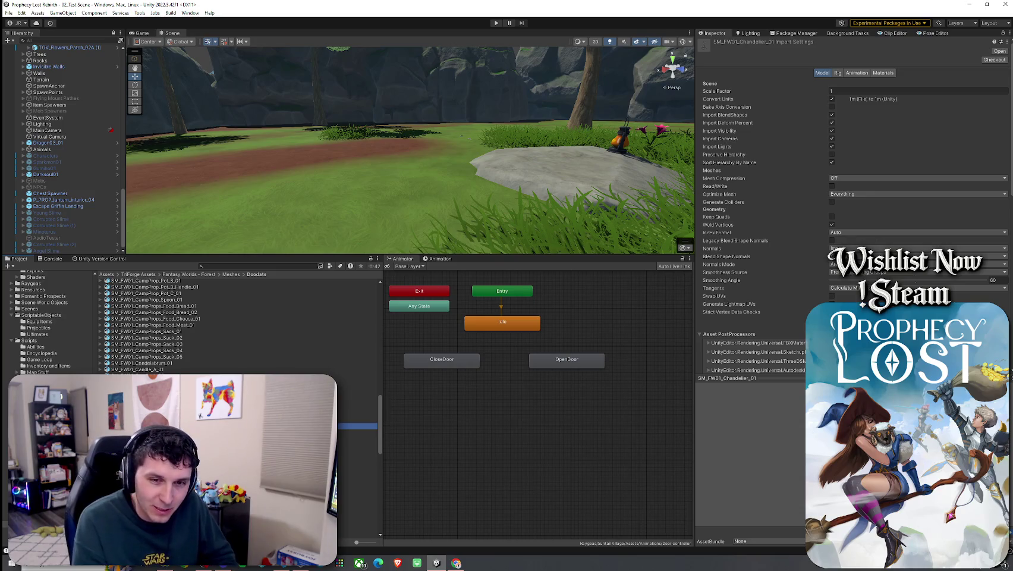
key(Down)
key(Down)
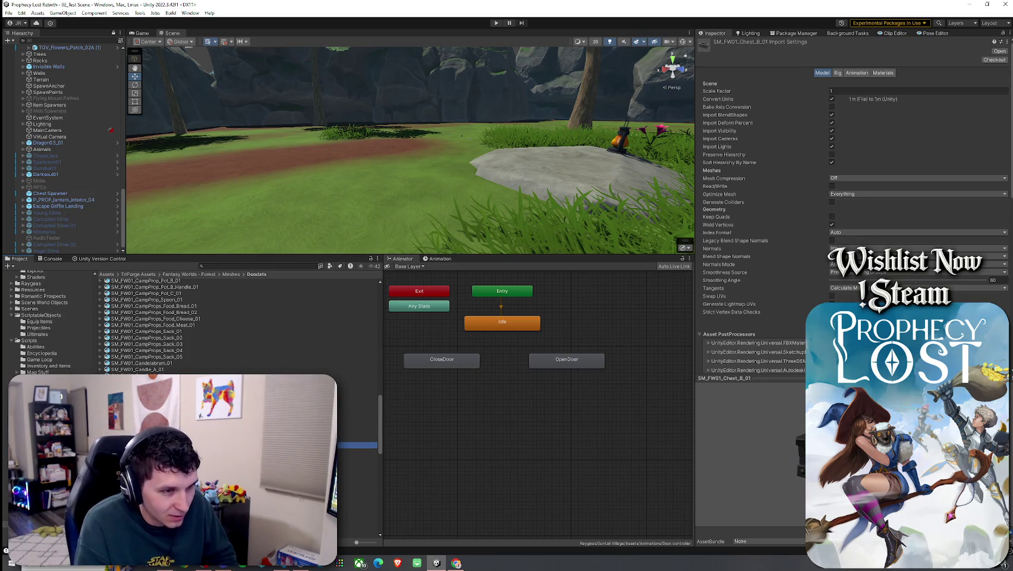
mouse_move(737, 446)
mouse_down()
mouse_move(730, 499)
mouse_move(775, 477)
mouse_up()
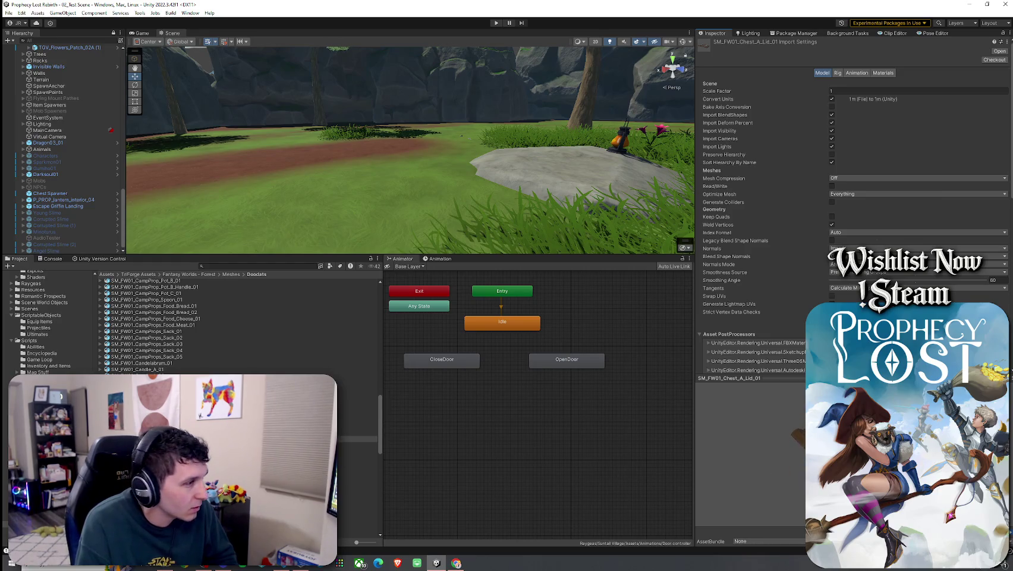
click(357, 458)
key(Down)
key(Down)
key(Down)
key(Down)
key(Down)
key(Down)
key(Down)
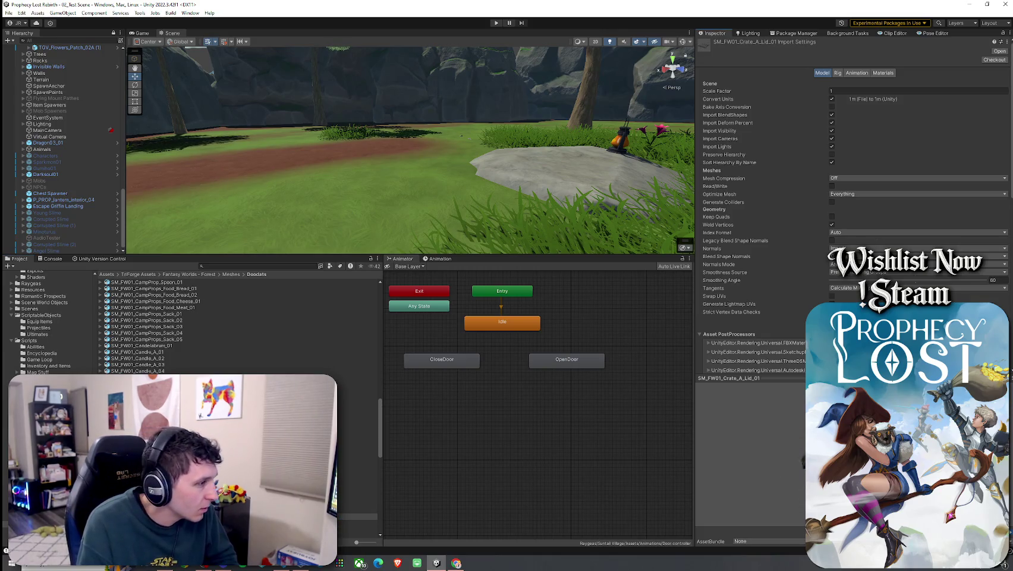
scroll(237, 324, down, 5)
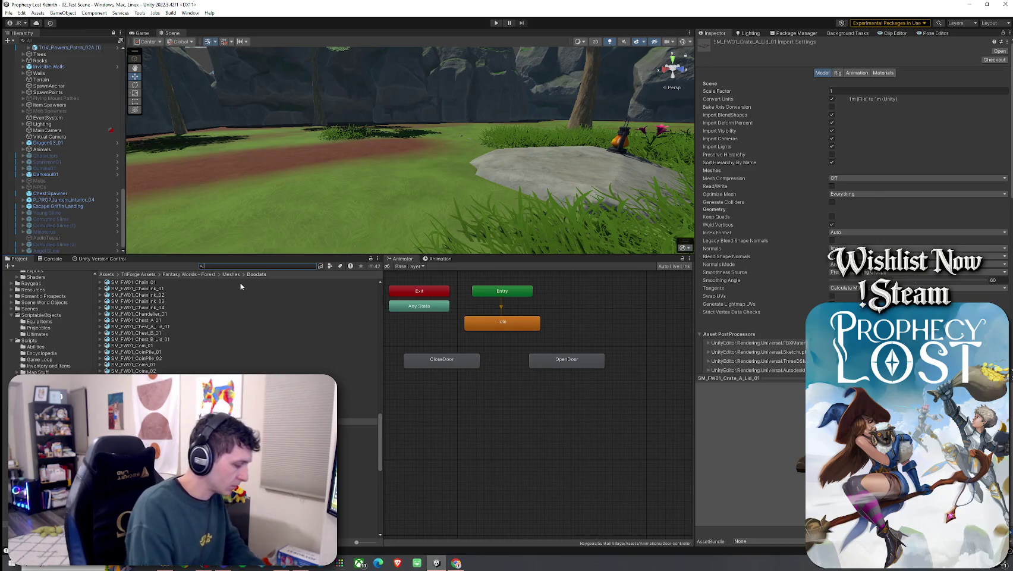
text(FW01_Crat)
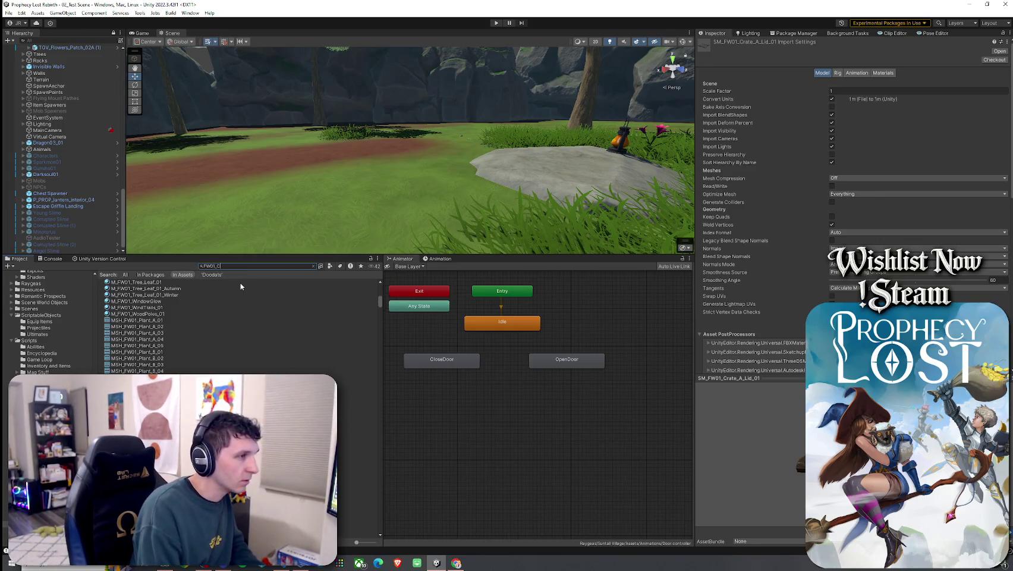
text(e)
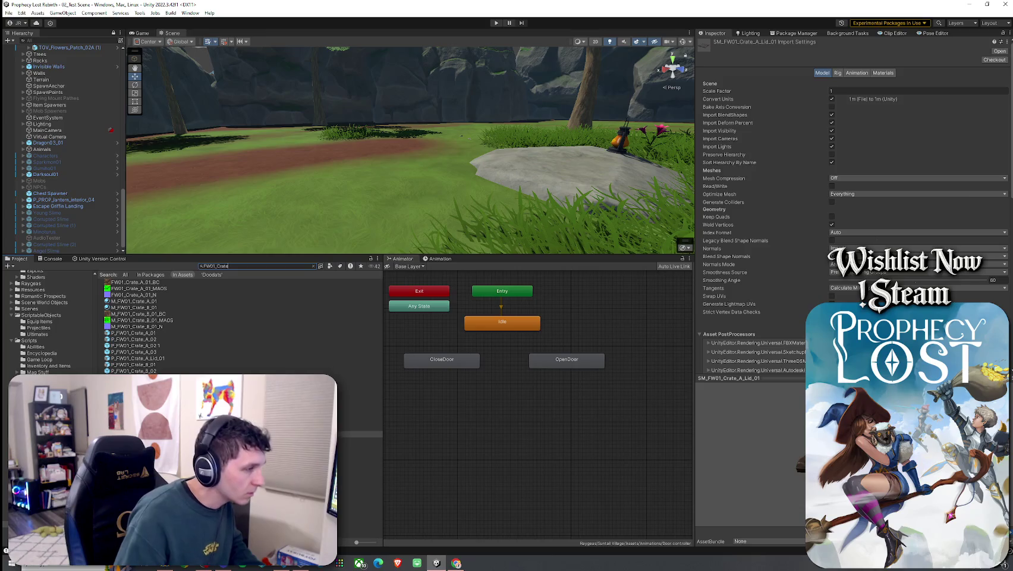
- Open the P_FW01_Crate_A_02 prefab and orbit the view around the crate
click(155, 333)
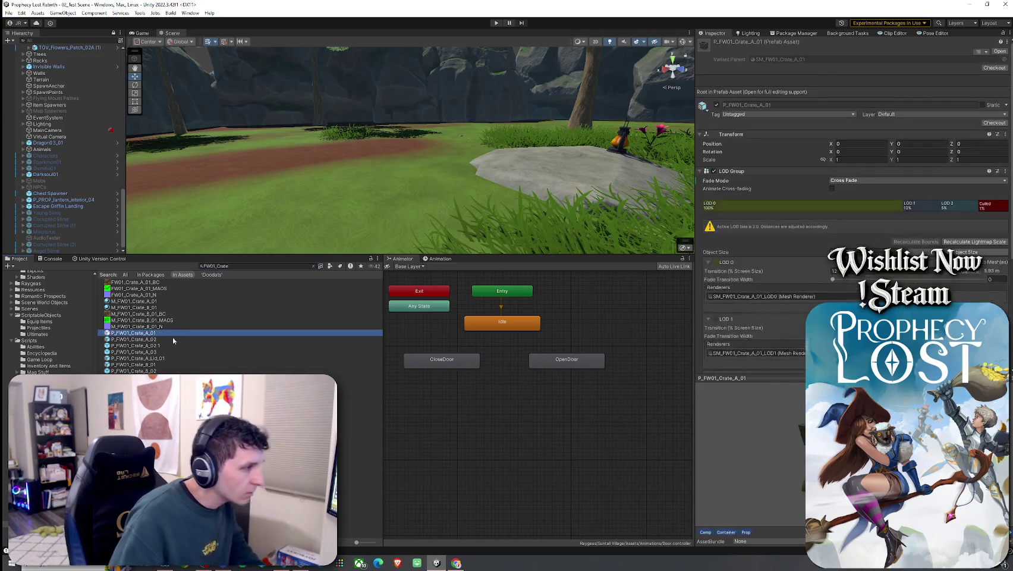
key(Down)
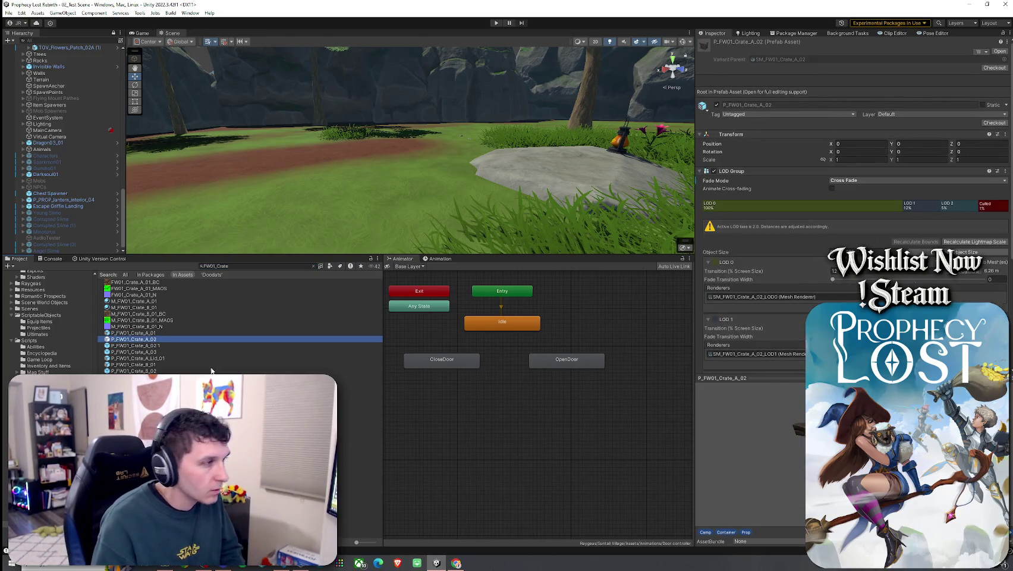
double_click(178, 339)
mouse_move(363, 159)
mouse_down()
mouse_move(298, 141)
mouse_move(357, 201)
mouse_move(321, 178)
mouse_up()
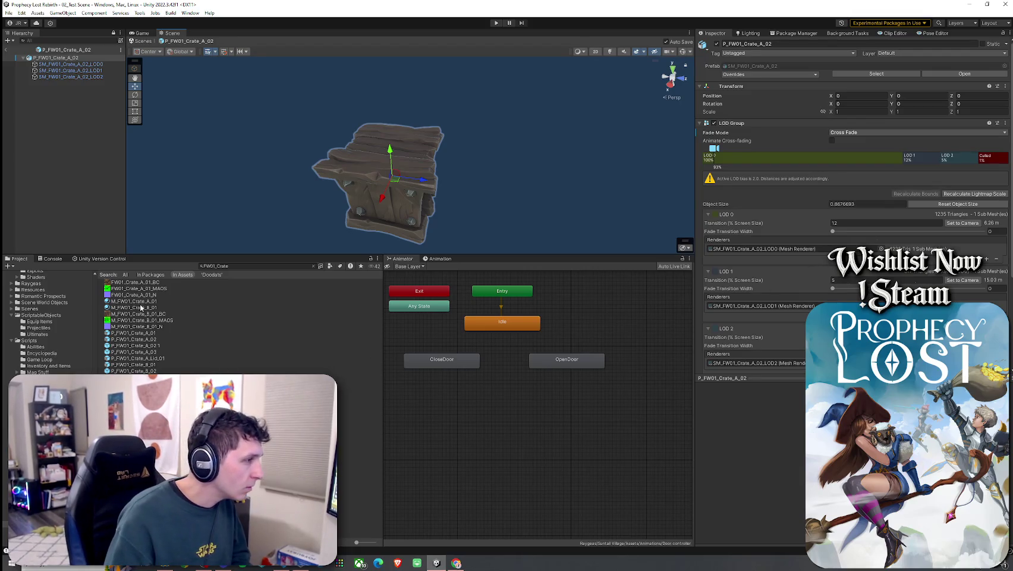
- Open the P_FW01_Crate_A_Lid_01 prefab for editing and select its root
click(142, 332)
key(Down)
key(Down)
key(Down)
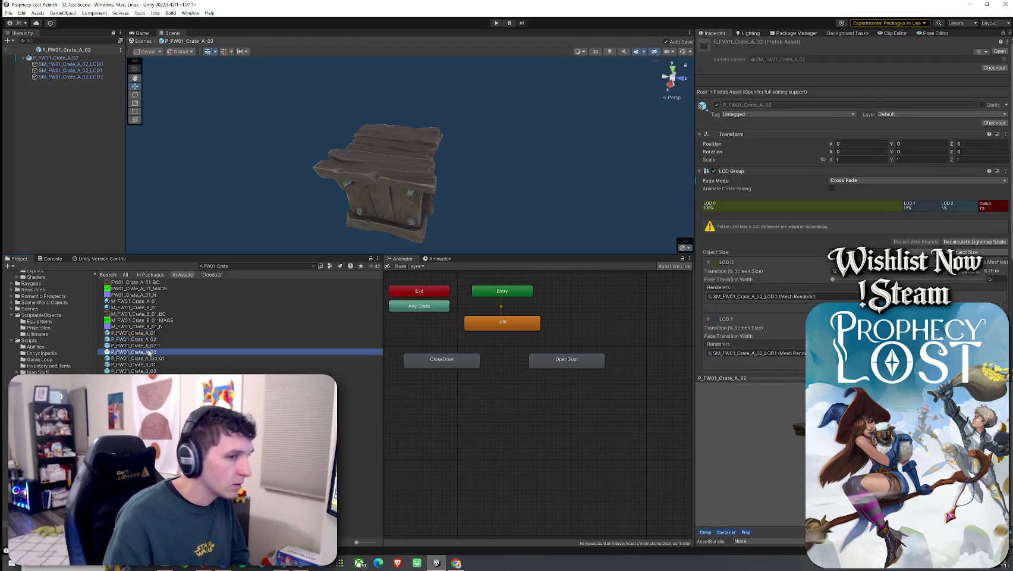
key(Return)
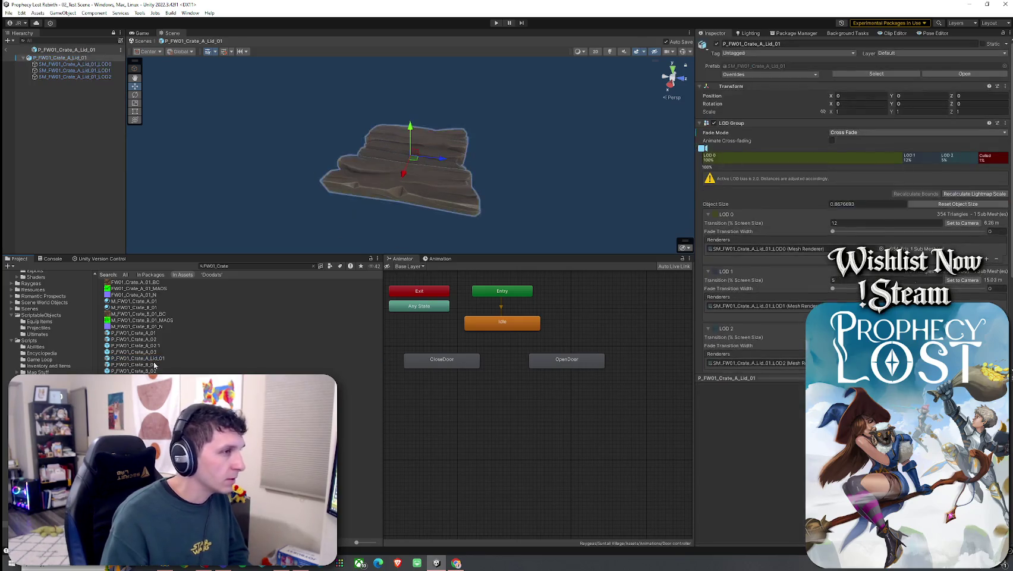
click(108, 65)
key(Up)
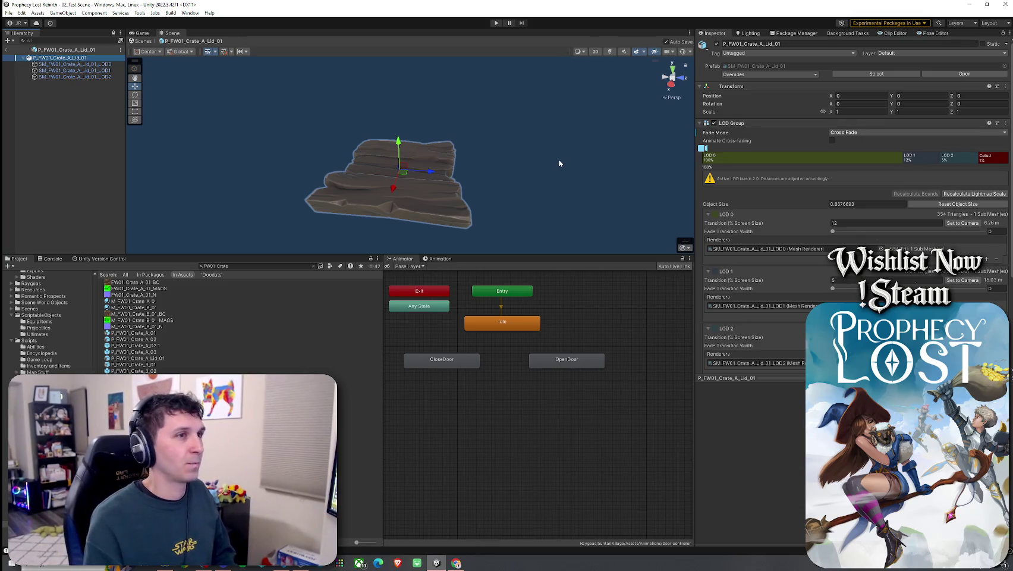
- Deactivate the lid's three LOD objects, then undo to bring them back
click(74, 76)
shift+click(74, 64)
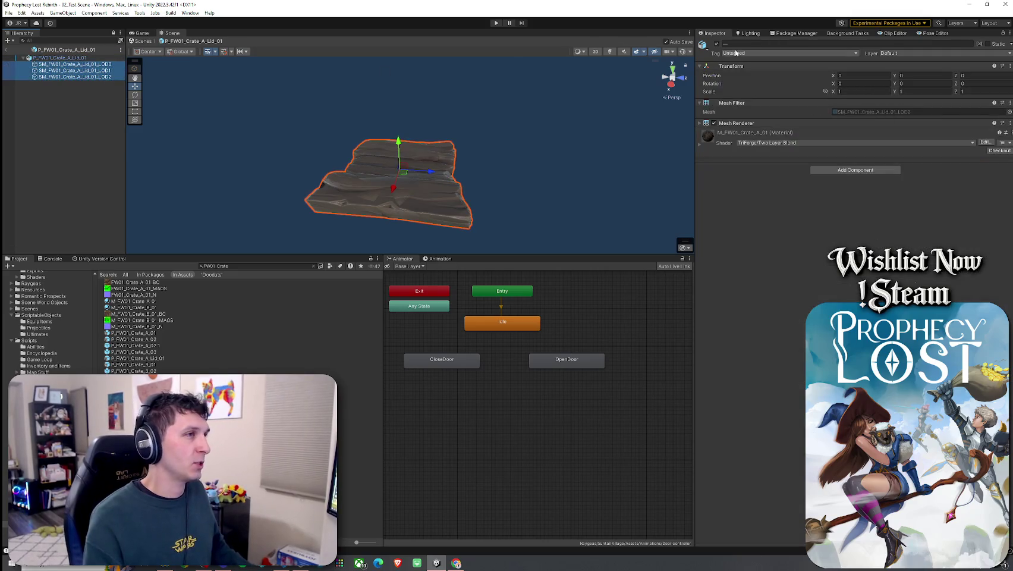
click(717, 45)
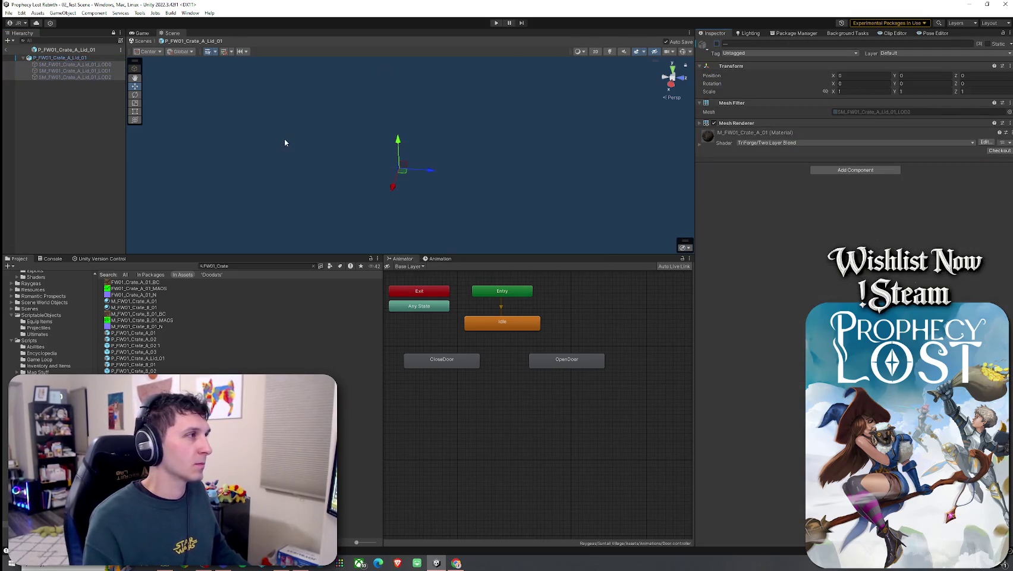
key(ctrl+z)
- Delete the lid's LOD1 and LOD2 mesh children
click(80, 59)
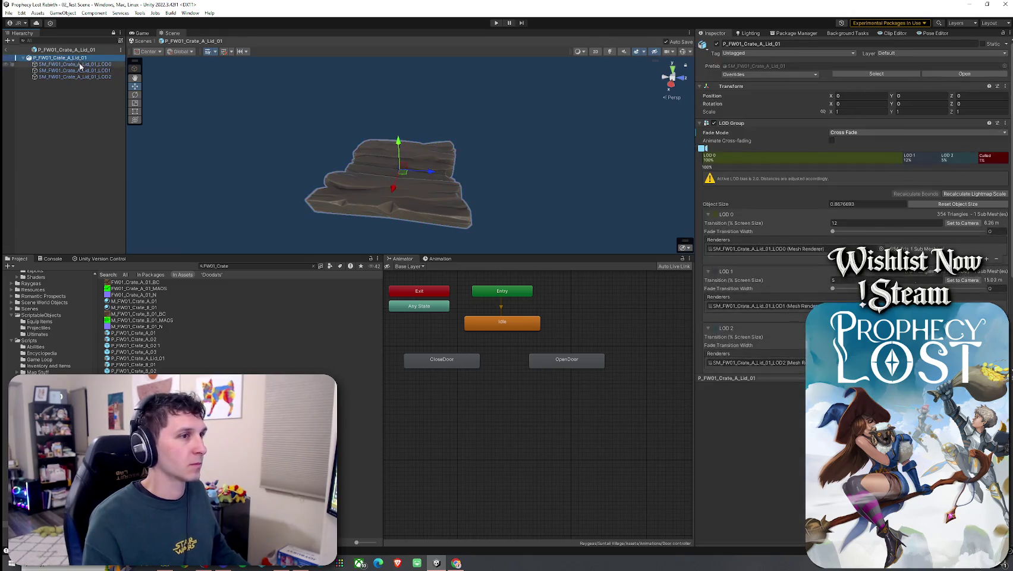
click(77, 70)
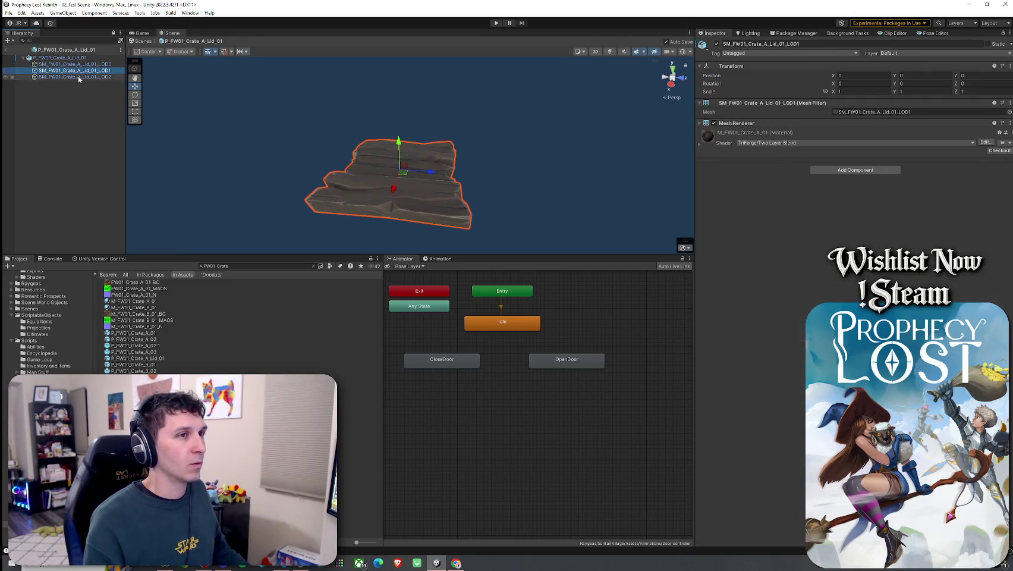
click(79, 78)
key(Up)
key(Up)
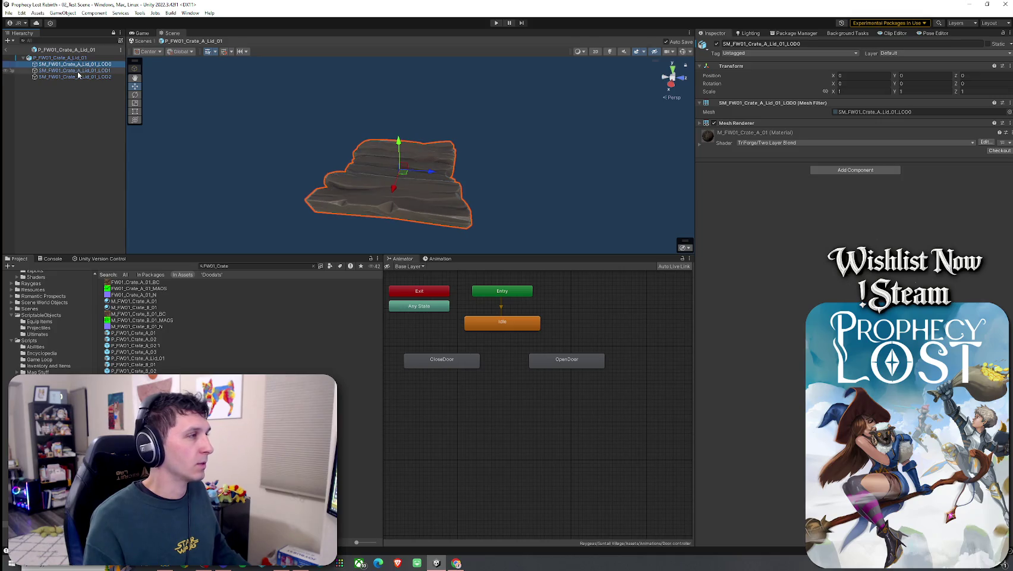
click(77, 70)
shift+click(77, 77)
key(Delete)
- Remove the LOD Group, undo the removals, and select the P_FW01_Crate_A_Lid_01 prefab asset
click(65, 57)
click(1006, 122)
click(983, 152)
key(ctrl+z)
key(ctrl+z)
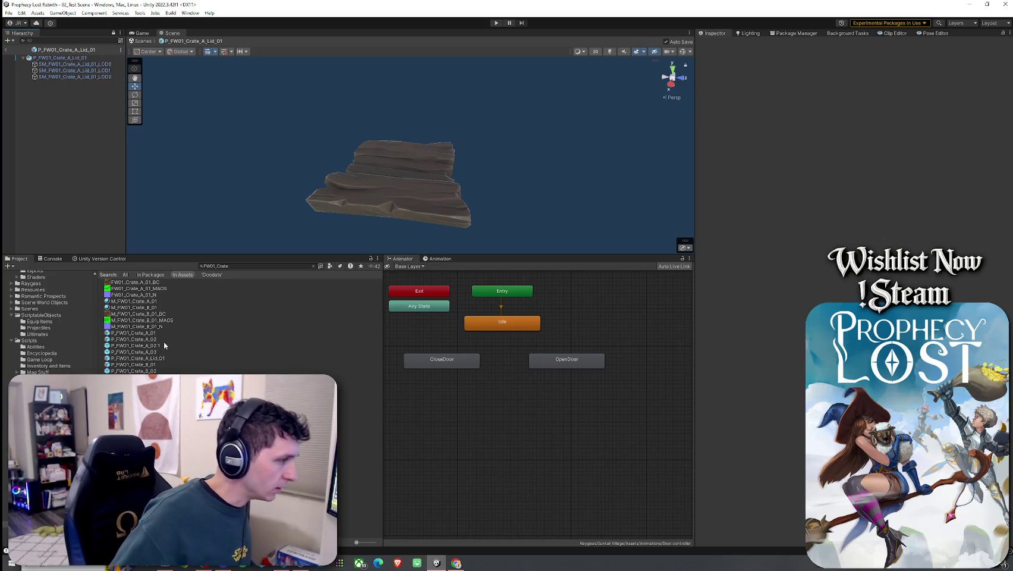
click(160, 357)
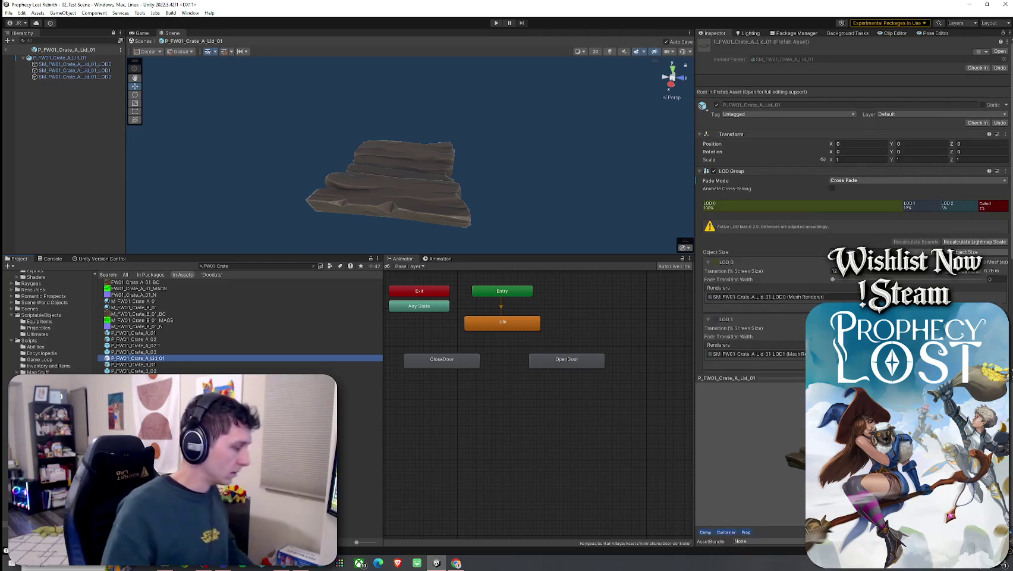
- Duplicate the crate lid prefab and rename the copy 'Wooden Shield'
key(ctrl+d)
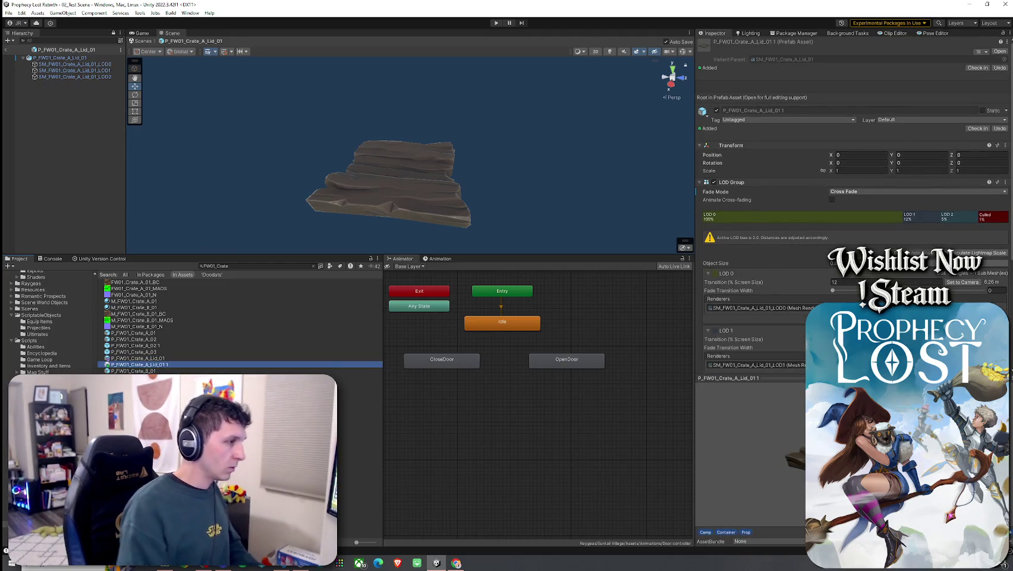
key(F2)
text(Shield)
key(Return)
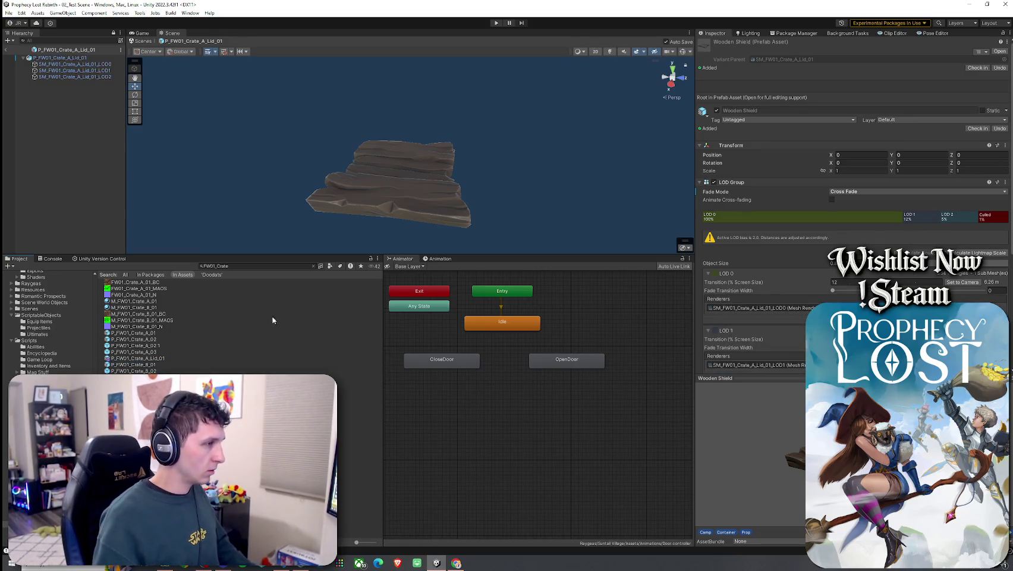
- Search the Project for 'Wooden Shield' and select the new Wooden Shield prefab
click(268, 266)
key(BackSpace)
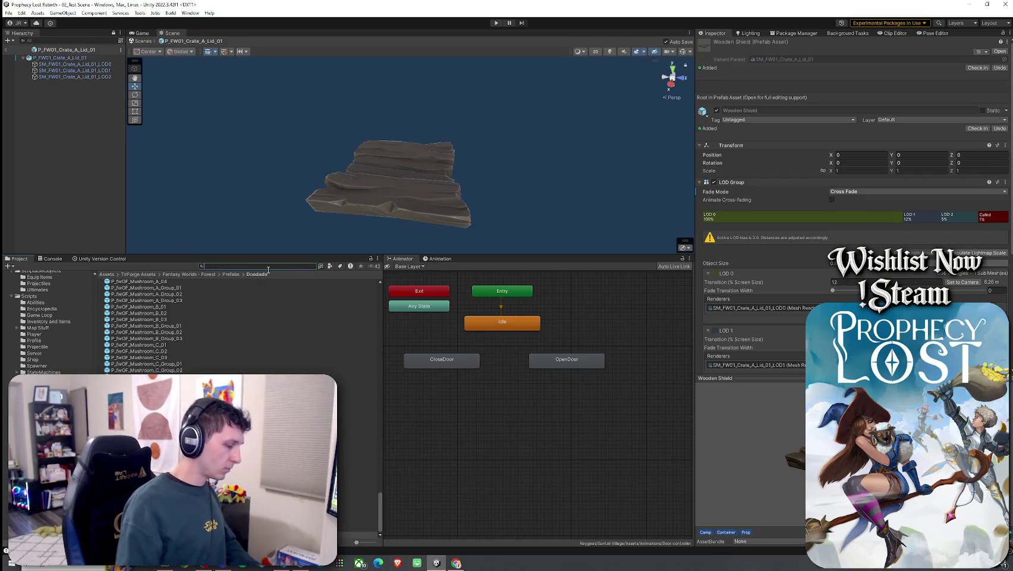
text(Wooden Shield)
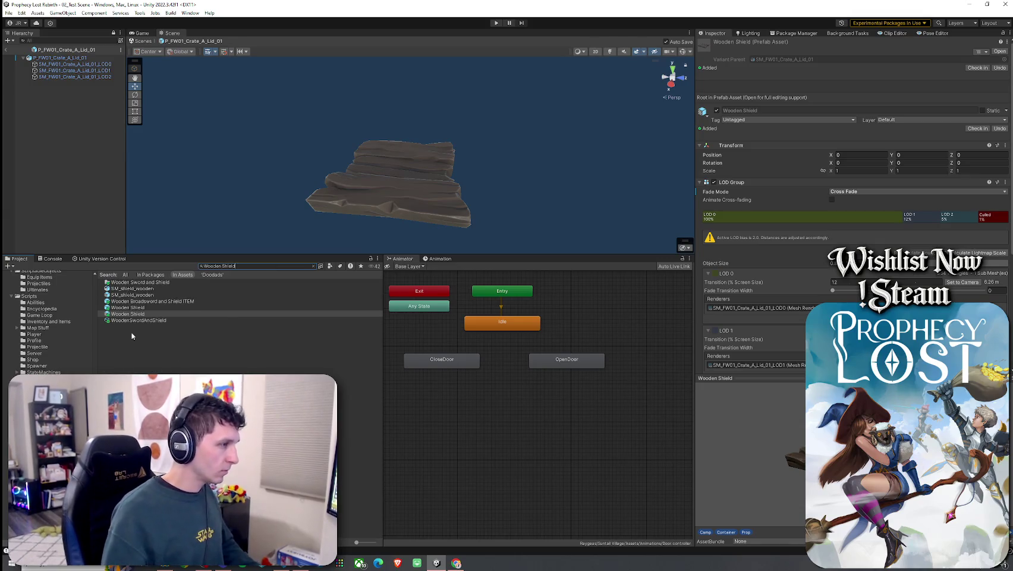
click(139, 313)
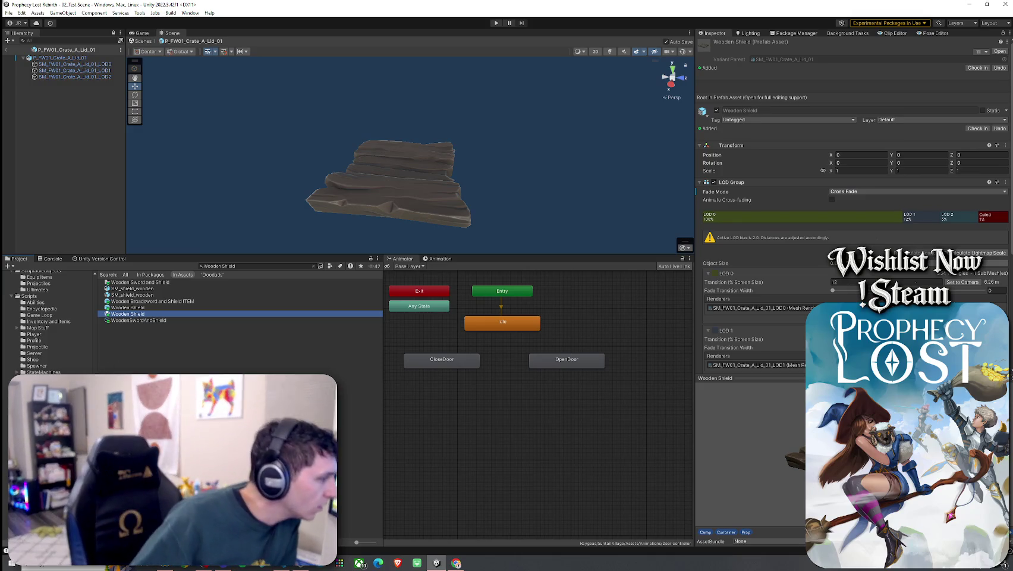
scroll(50, 321, down, 1)
click(139, 313)
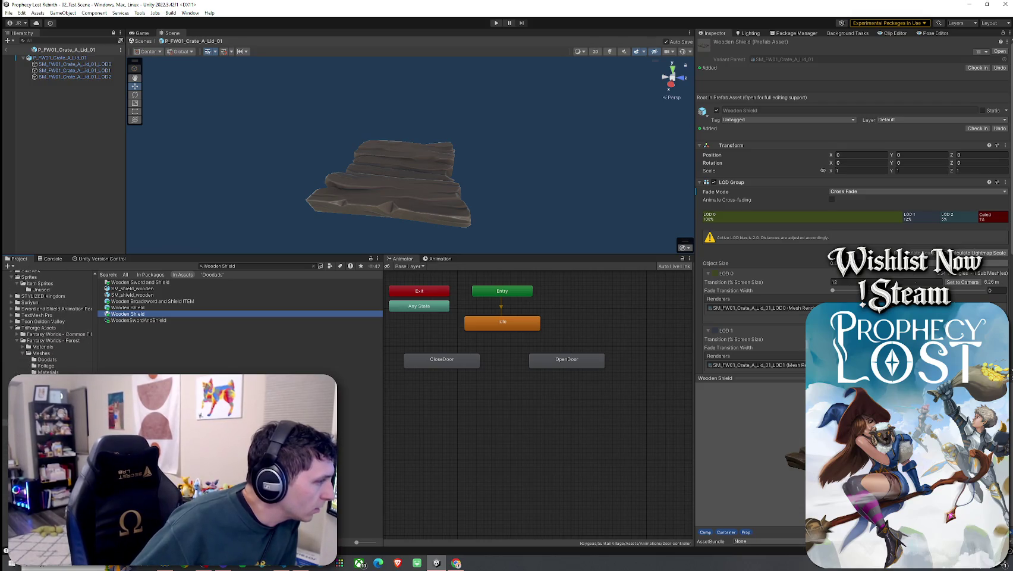
scroll(48, 321, down, 5)
scroll(62, 276, up, 5)
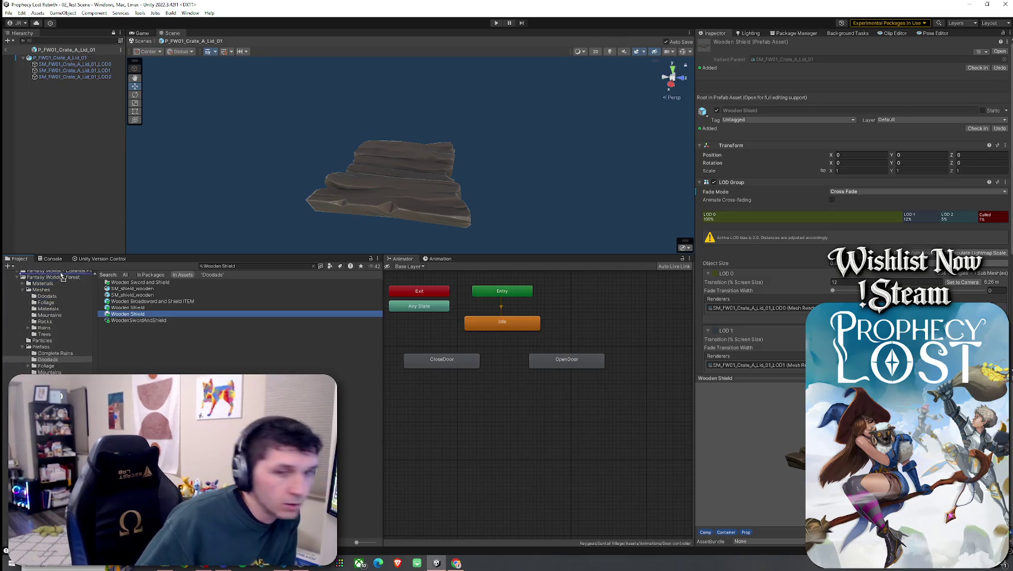
scroll(62, 275, down, 10)
scroll(62, 279, up, 8)
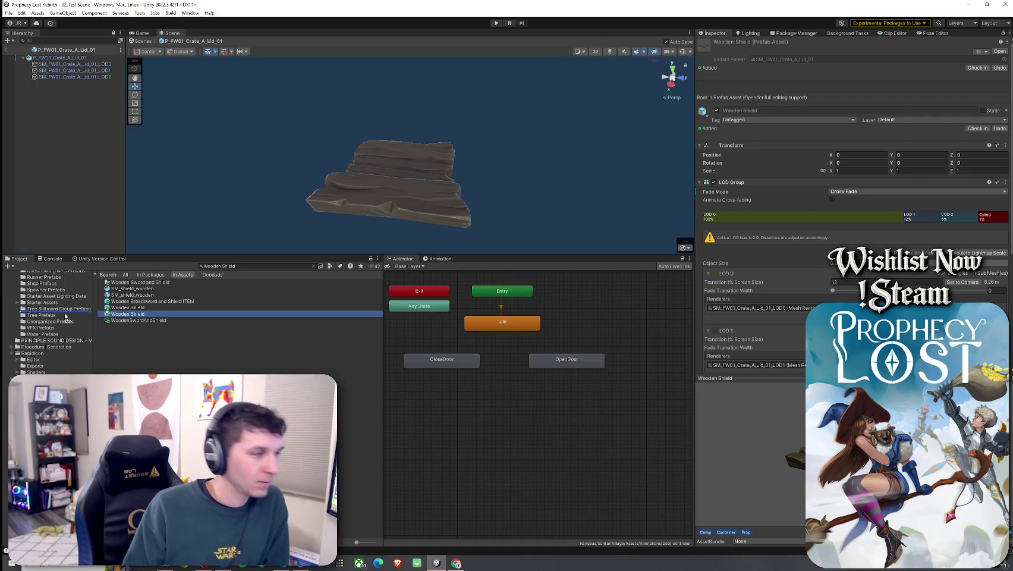
scroll(54, 291, up, 5)
scroll(51, 278, up, 5)
- Move Wooden Shield into the Wooden Sword and Shield folder keeping both, then open Wooden Shield - Copy
drag(46, 330, 45, 332)
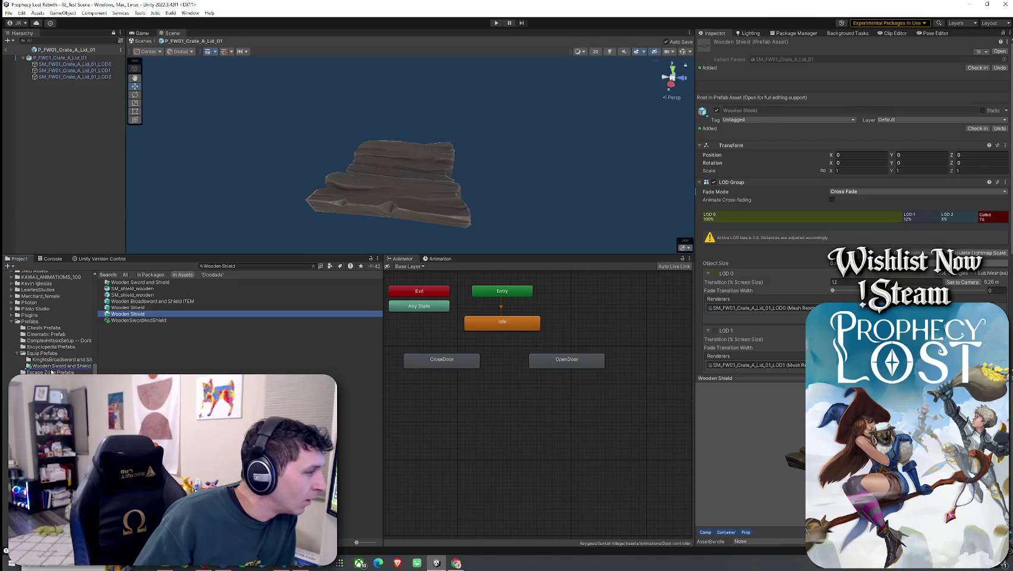
drag(51, 358, 57, 366)
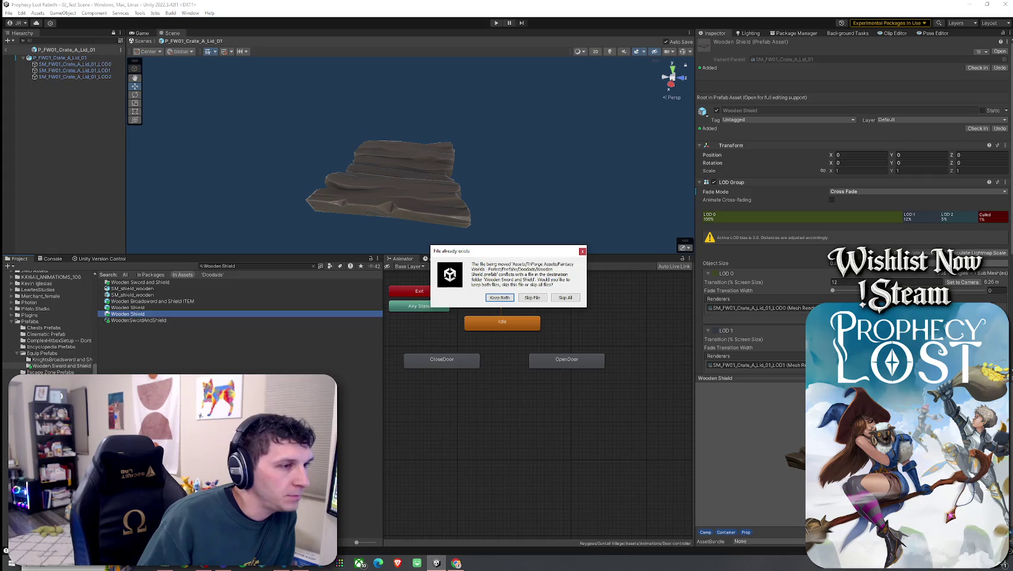
click(500, 297)
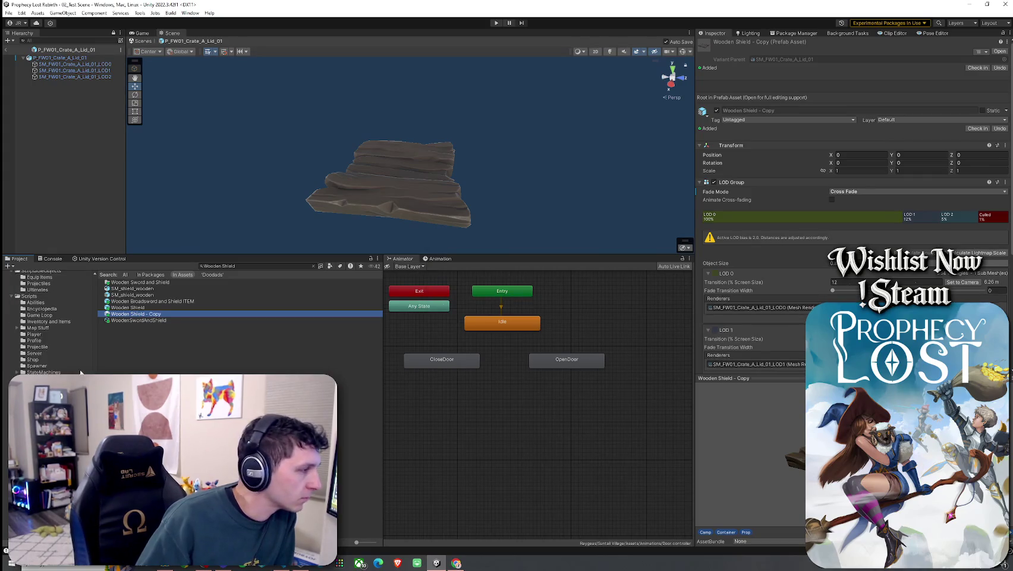
click(314, 266)
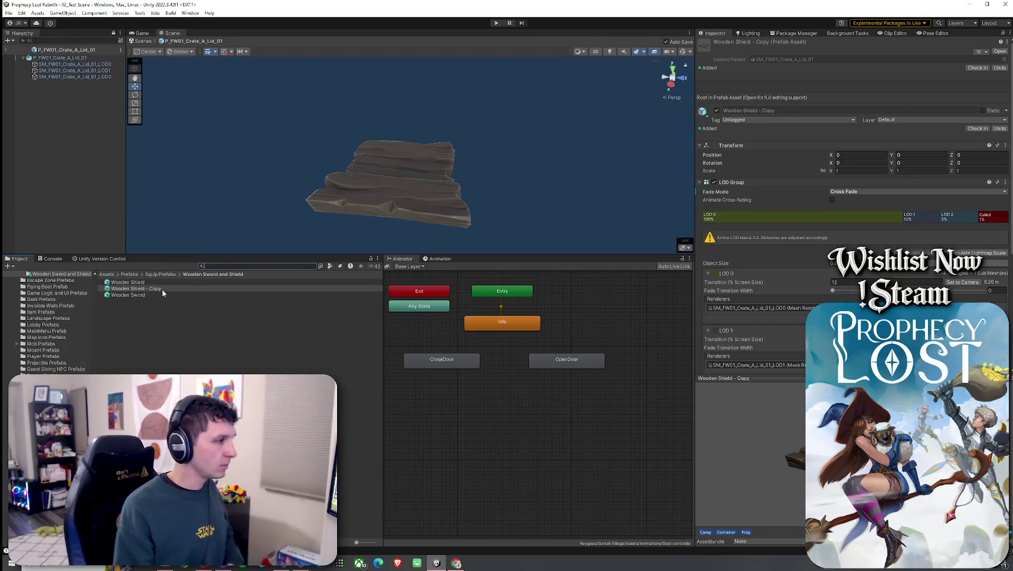
double_click(159, 282)
double_click(158, 289)
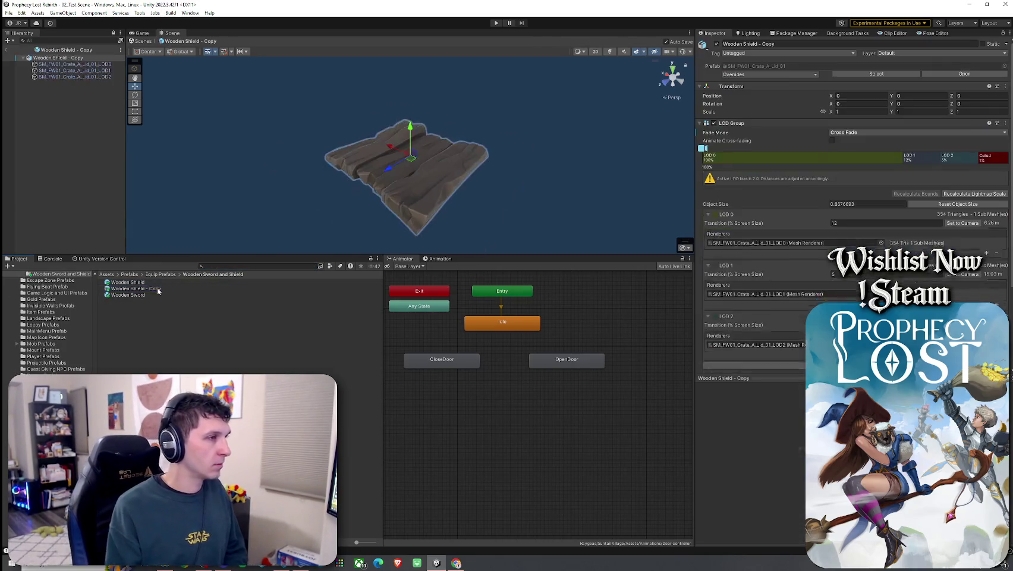
- Delete the old Wooden Shield prefab from the folder
click(158, 284)
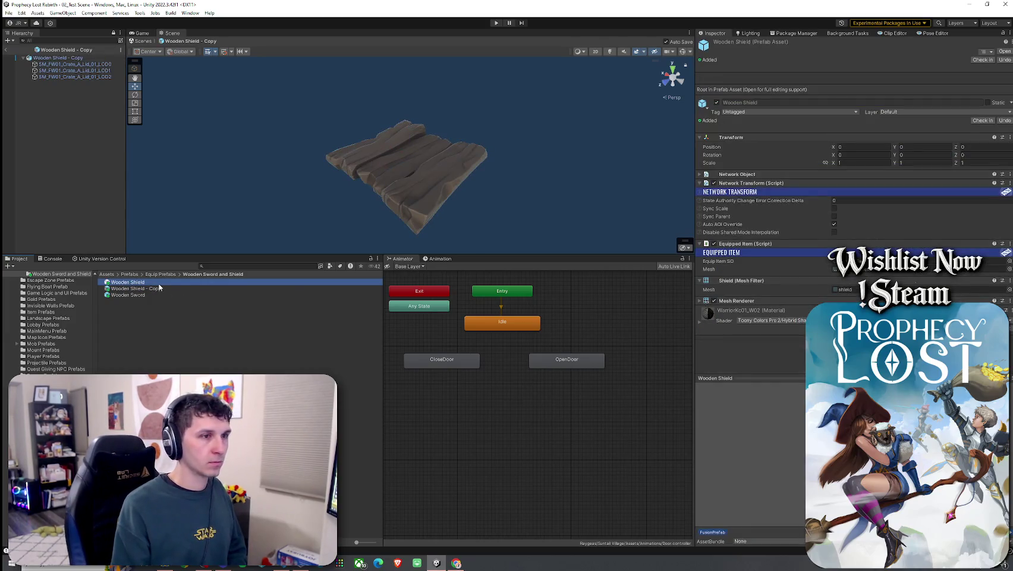
click(314, 328)
click(168, 282)
key(Delete)
click(530, 297)
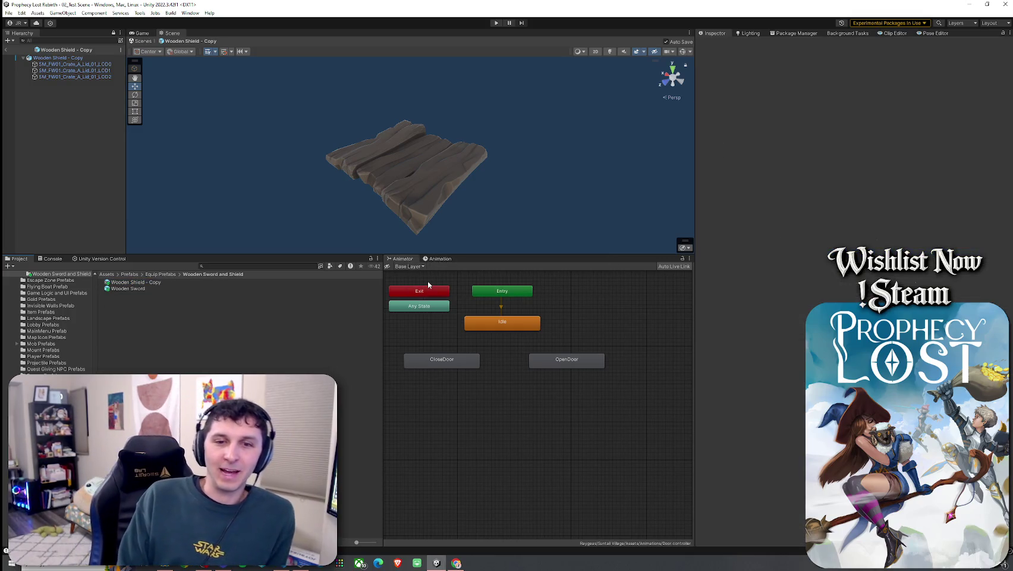
- Rename Wooden Shield - Copy to Wooden Shield, then select the LOD1 and LOD2 children
click(161, 284)
click(165, 286)
double_click(155, 283)
key(BackSpace)
key(BackSpace)
key(Return)
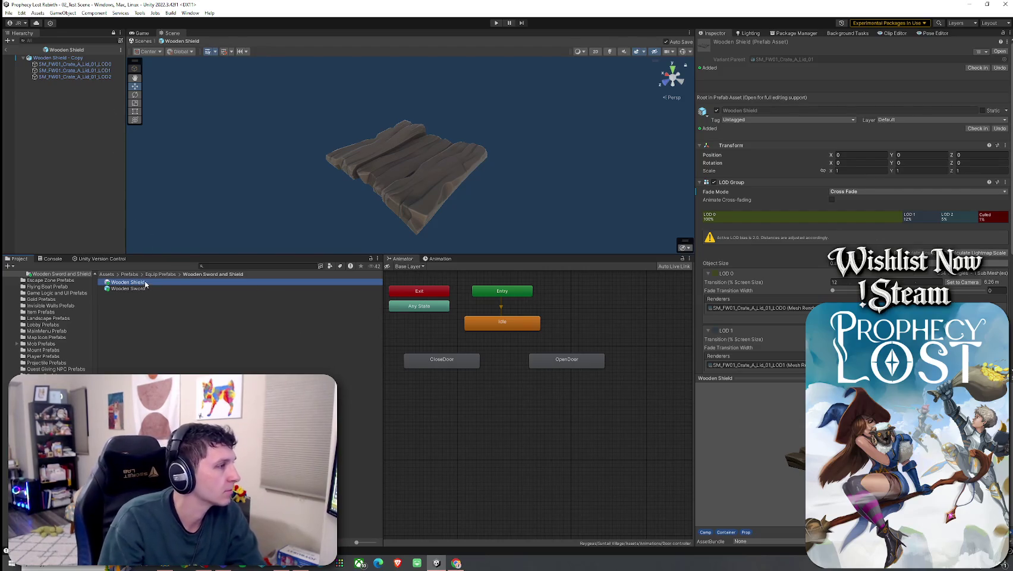
click(103, 76)
shift+click(104, 70)
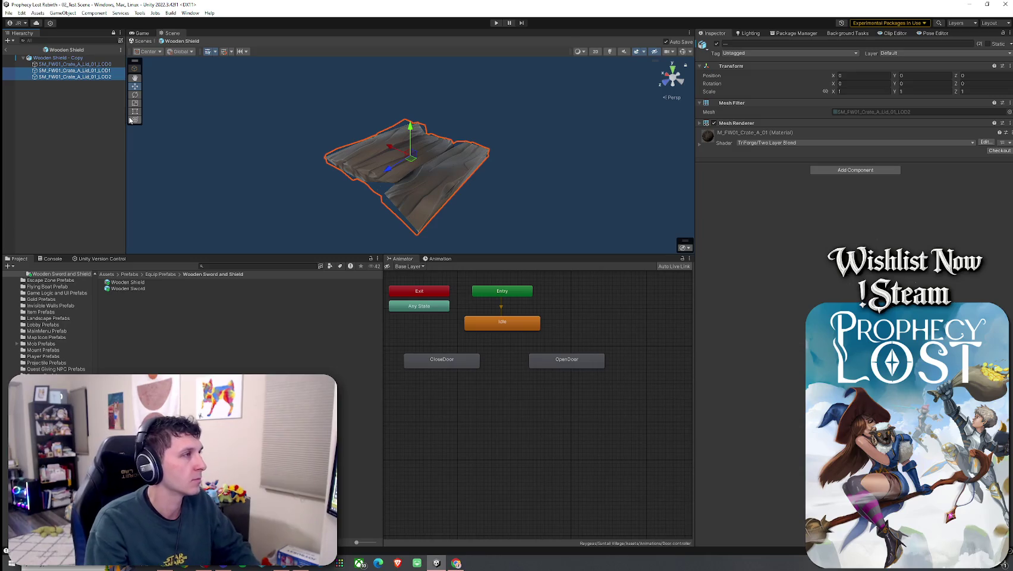
- Delete the LOD1 and LOD2 children and accept the Rename File prompt
key(Delete)
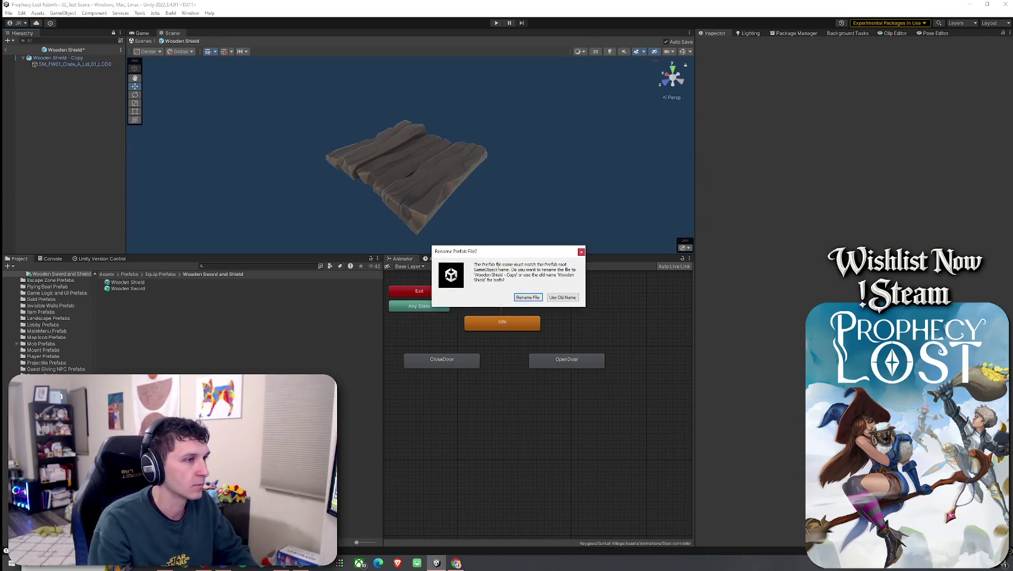
drag(499, 264, 545, 269)
mouse_move(556, 269)
mouse_down()
mouse_move(577, 277)
mouse_move(572, 267)
mouse_move(548, 276)
mouse_move(573, 290)
mouse_up()
click(527, 297)
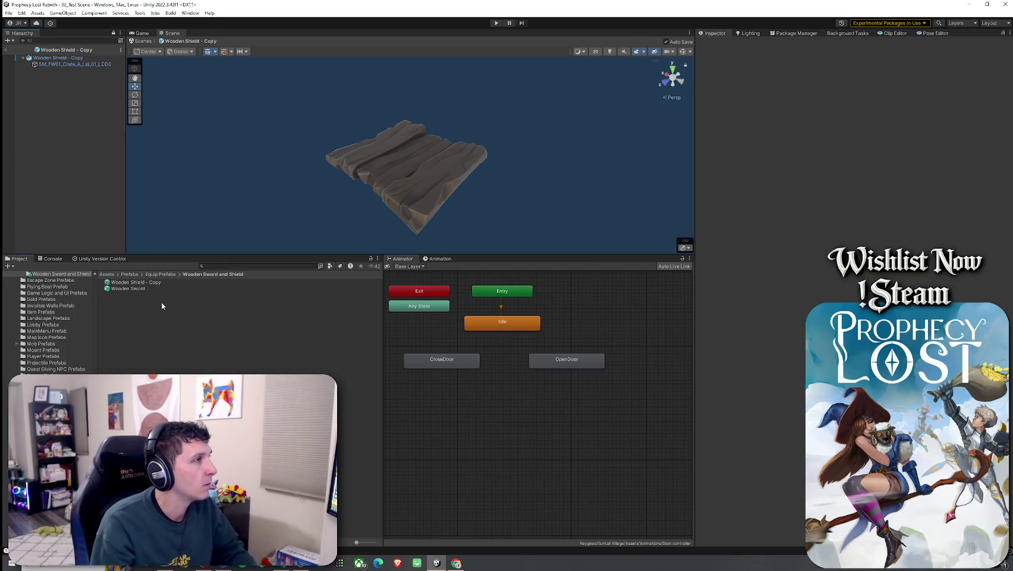
- Rename the prefab asset back to Wooden Shield and select its root object
click(164, 283)
click(164, 284)
key(End)
key(BackSpace)
key(BackSpace)
key(BackSpace)
key(Return)
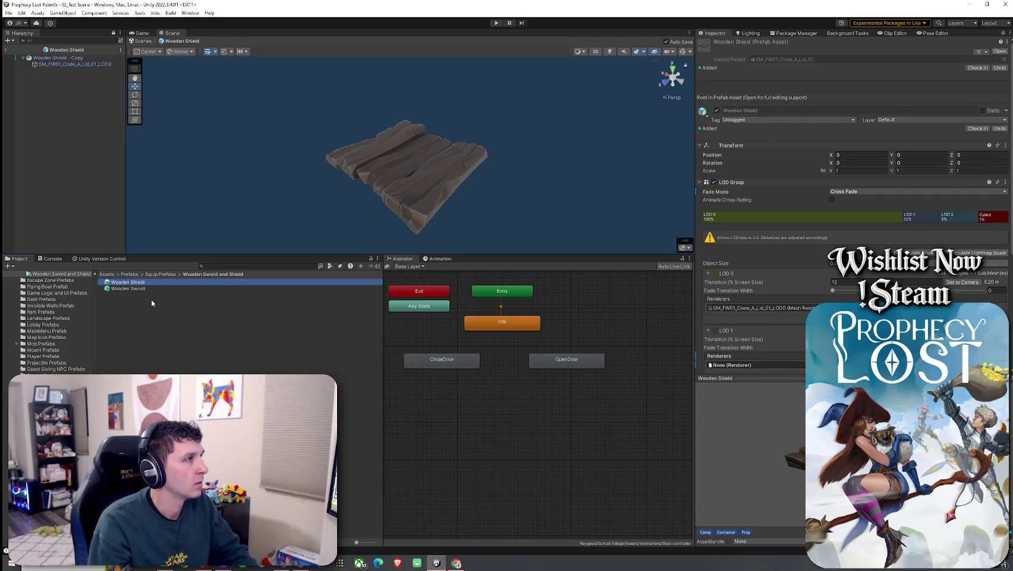
click(74, 58)
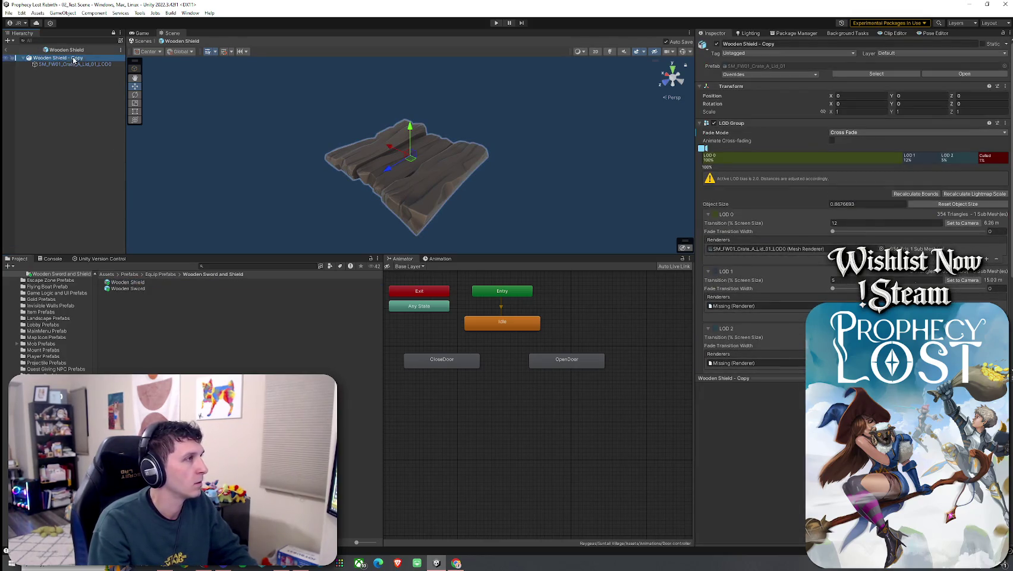
- Rename the root object to Wooden Shield and copy the LOD0 child's Mesh Filter
click(83, 59)
key(End)
key(BackSpace)
key(BackSpace)
key(BackSpace)
key(Return)
key(Down)
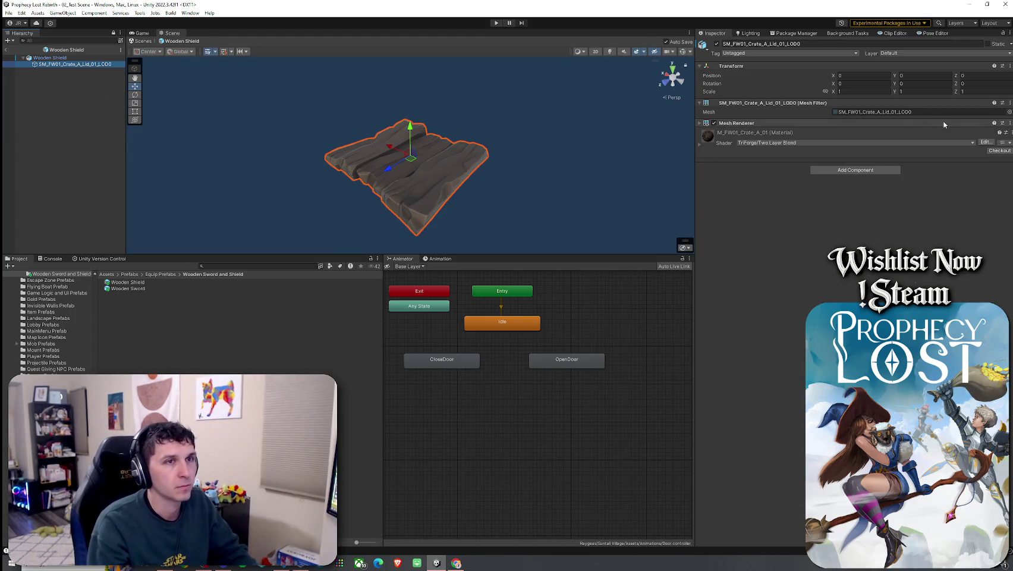
click(1010, 103)
click(984, 149)
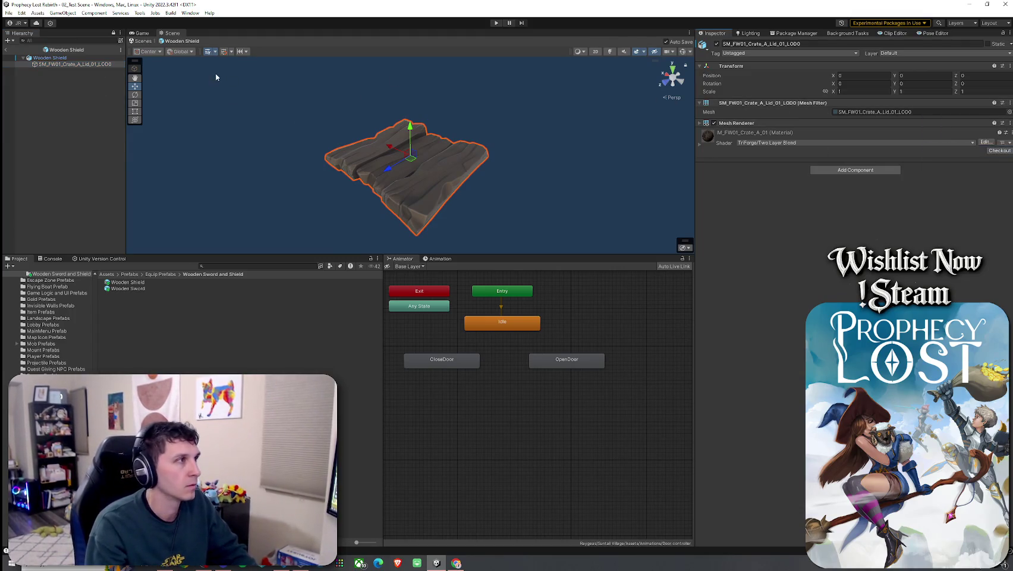
- Remove the root's LOD Group and Mesh Collider and paste the Mesh Filter as new
key(Up)
click(1006, 123)
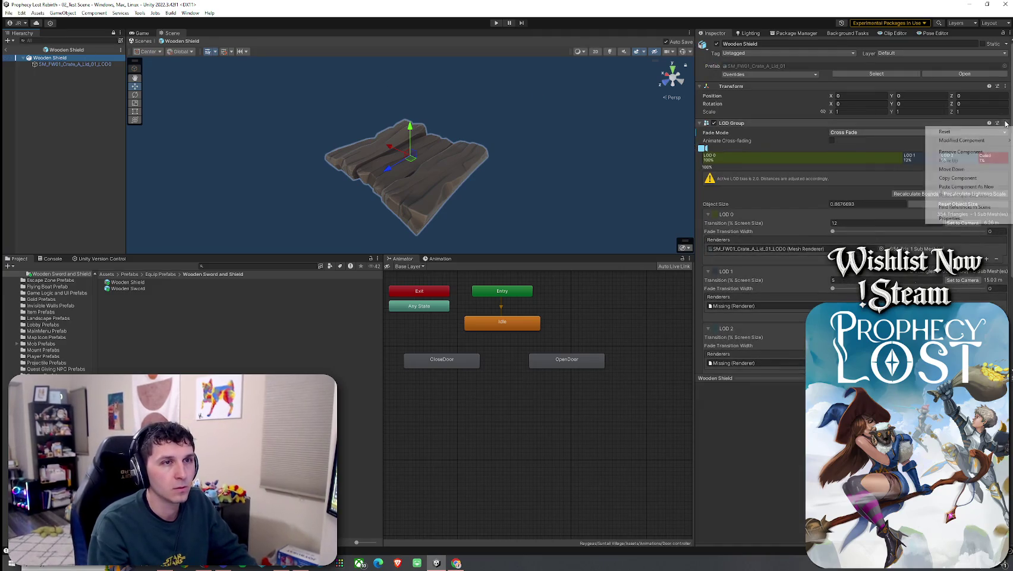
click(966, 141)
click(1009, 123)
click(966, 141)
click(1009, 123)
click(969, 150)
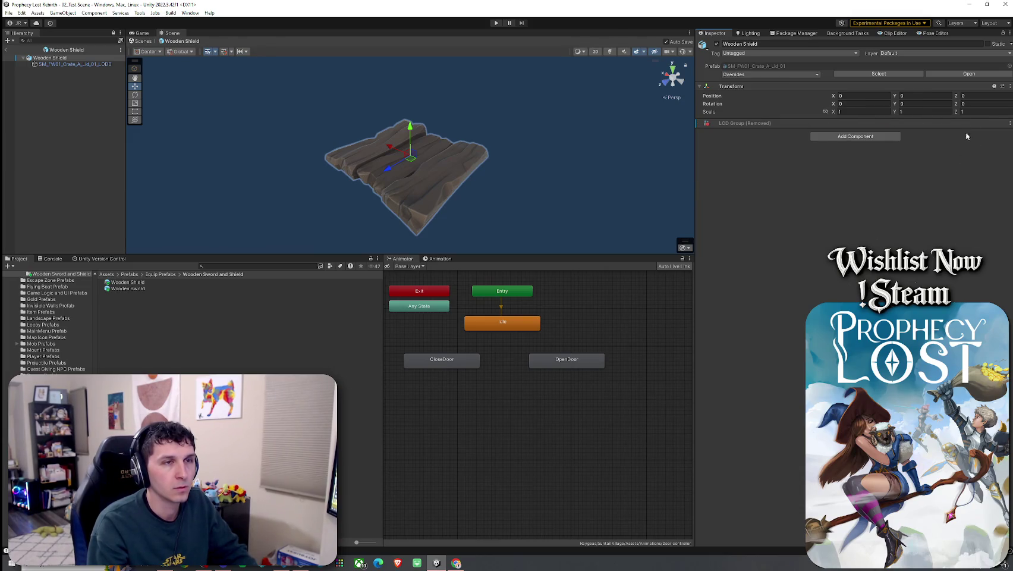
click(1010, 86)
mouse_move(886, 189)
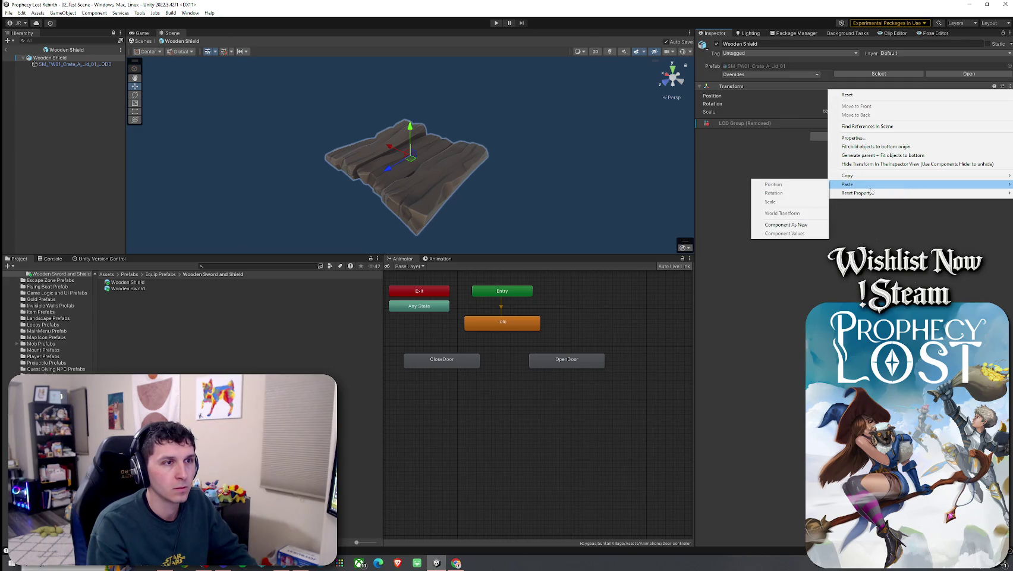
click(809, 224)
- Move the crate lid's Mesh Renderer onto the shield root and delete the crate-lid child
click(89, 62)
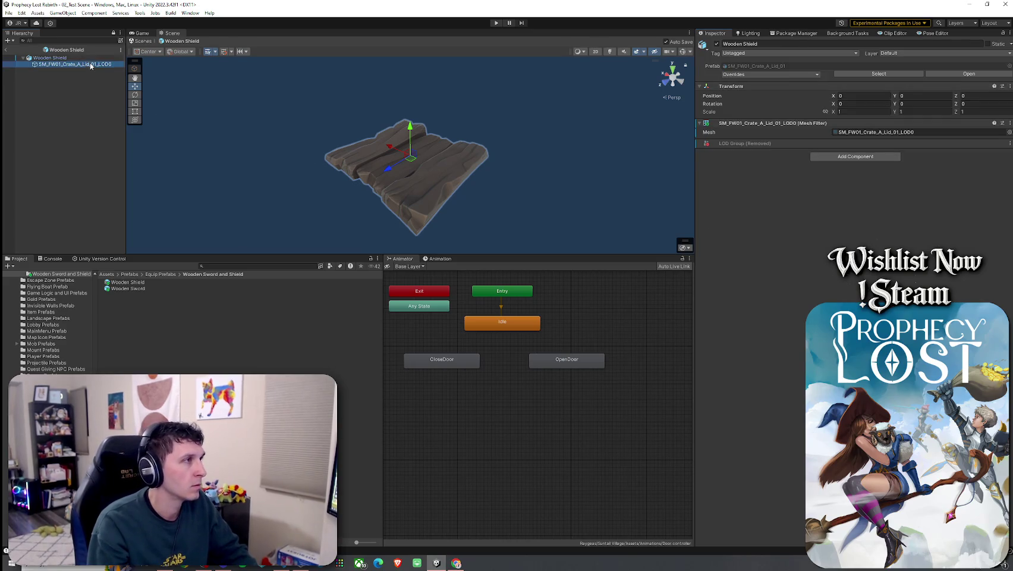
click(1009, 103)
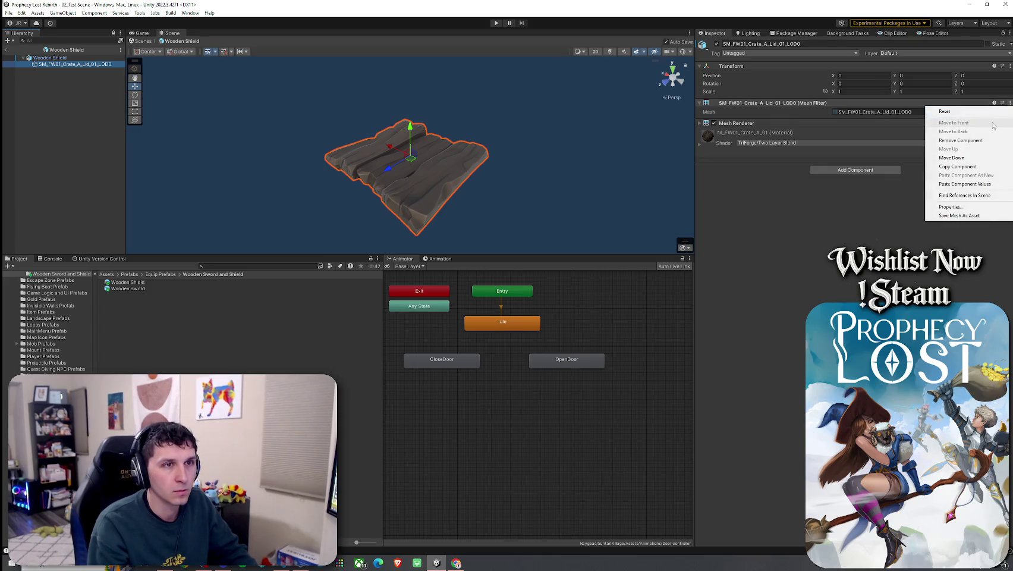
click(975, 140)
click(1009, 113)
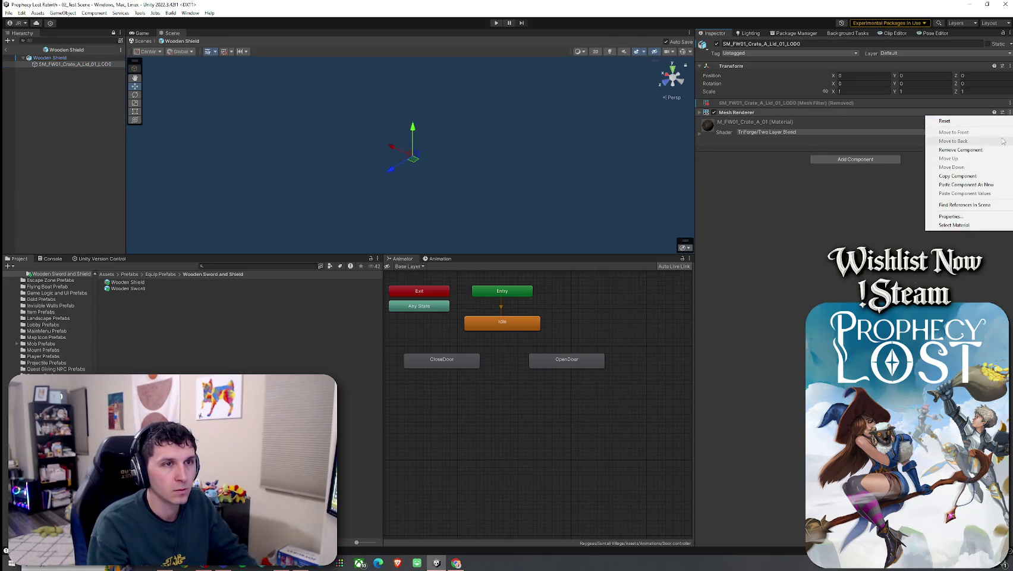
click(990, 179)
click(49, 58)
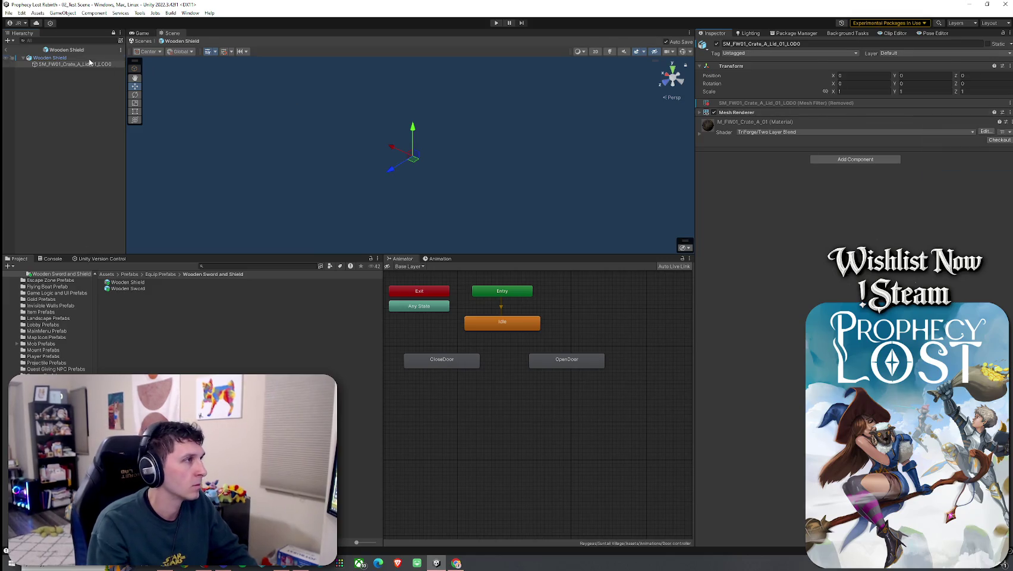
click(1009, 122)
click(980, 204)
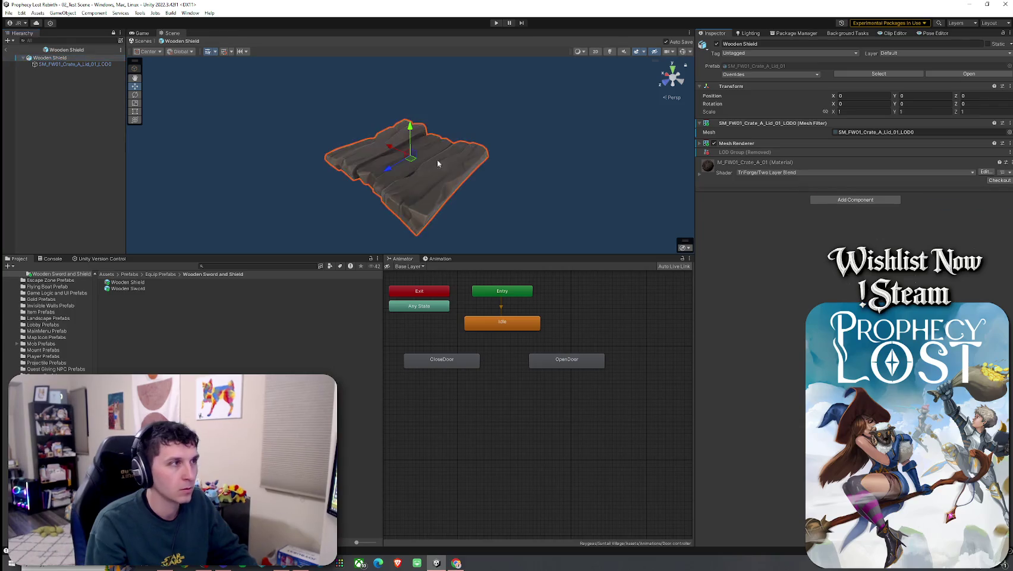
click(104, 64)
key(Delete)
- Review the removed LOD Group and prefab overrides without applying changes
click(53, 58)
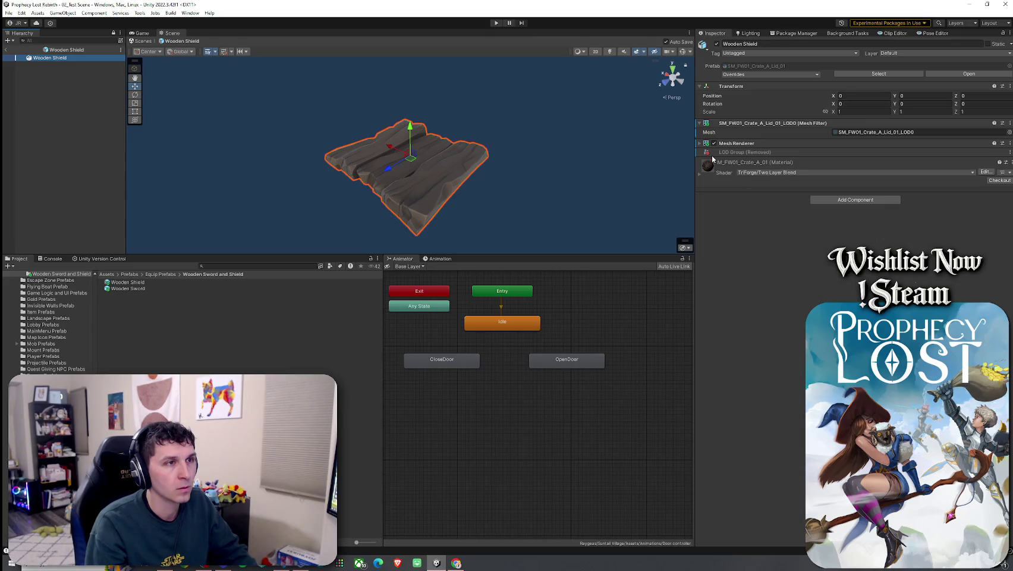
click(1010, 153)
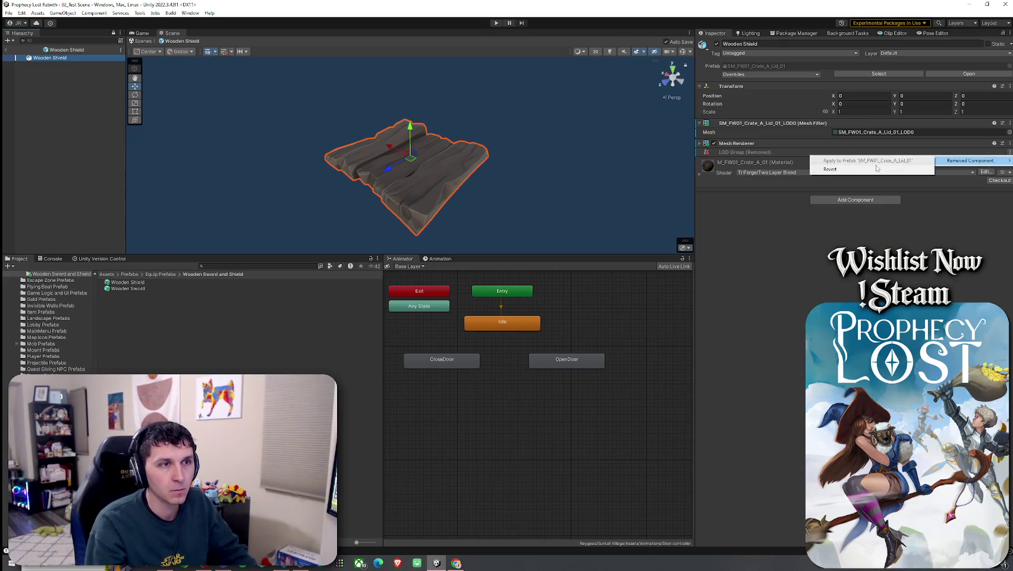
click(860, 225)
click(751, 75)
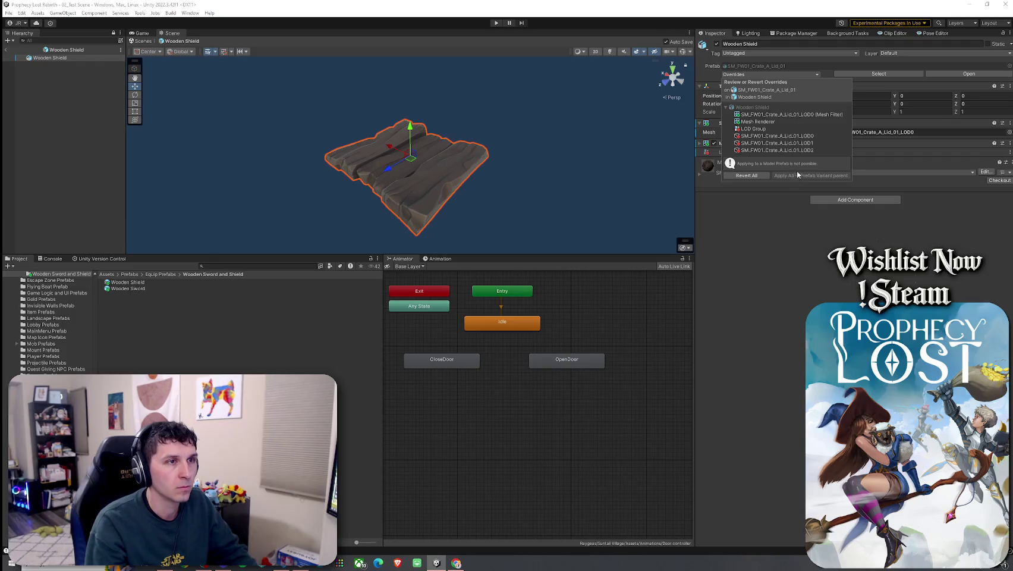
click(765, 233)
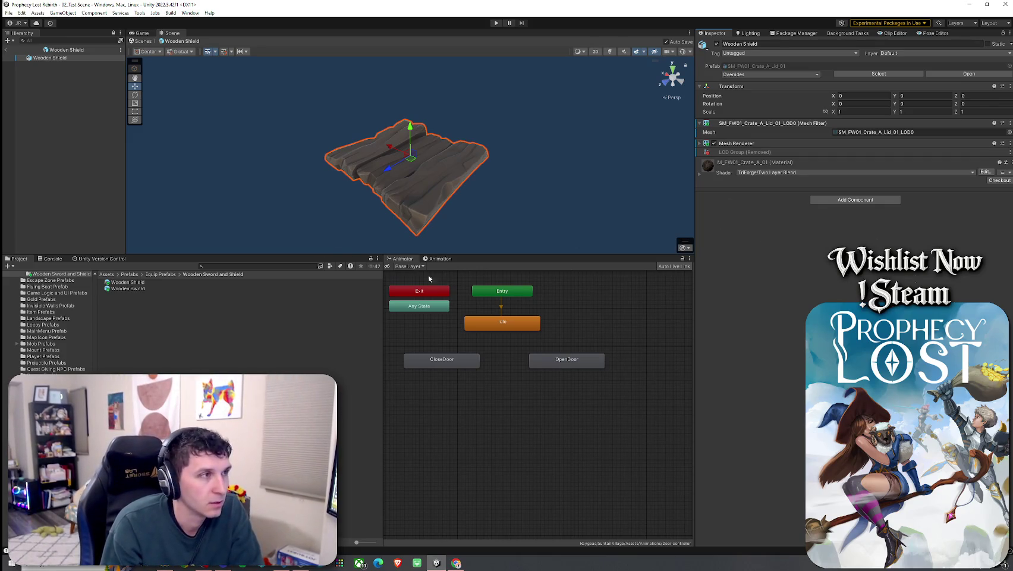
- Switch between the Wooden Sword and Wooden Shield prefabs to compare them
double_click(137, 288)
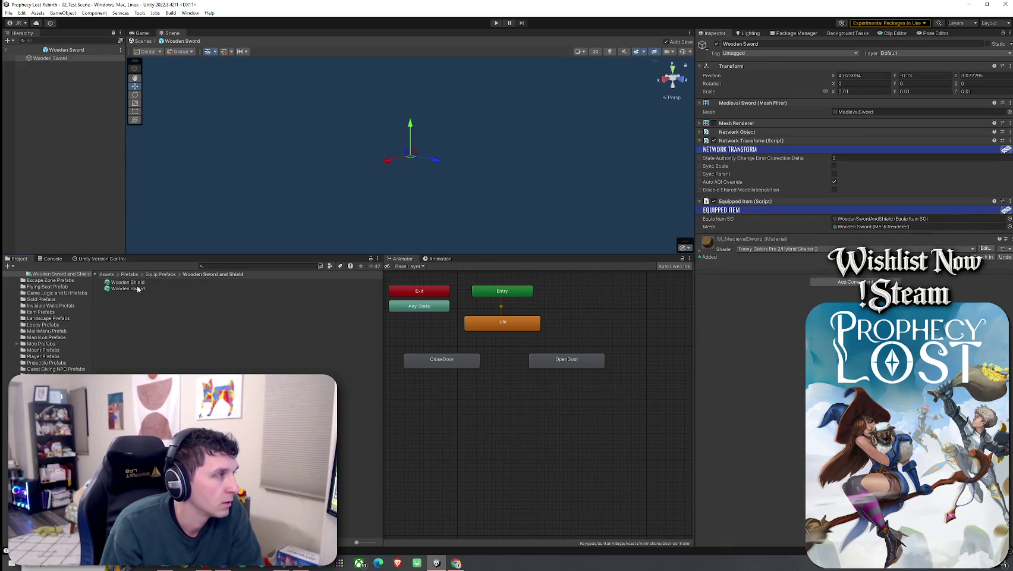
double_click(141, 282)
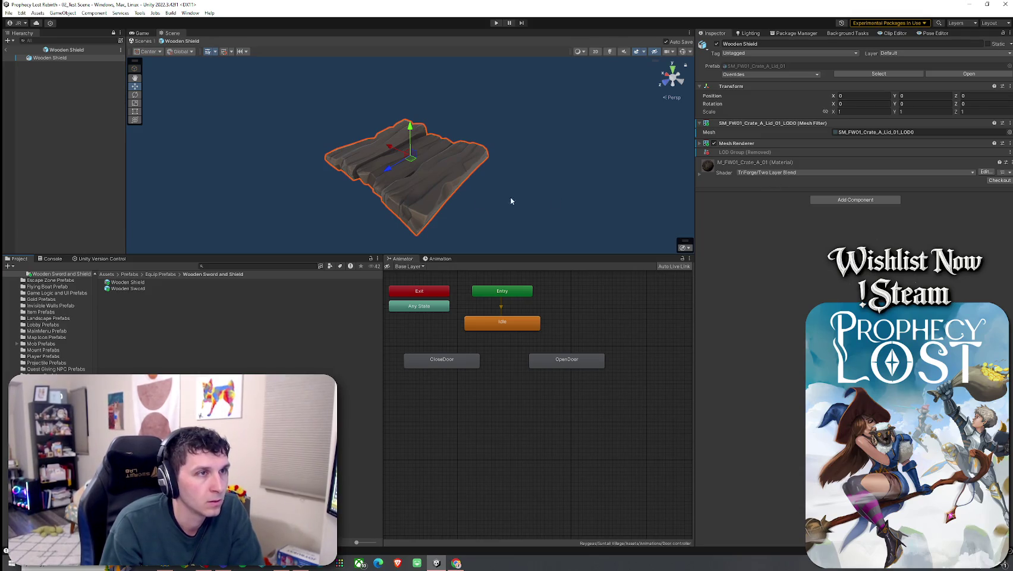
double_click(172, 289)
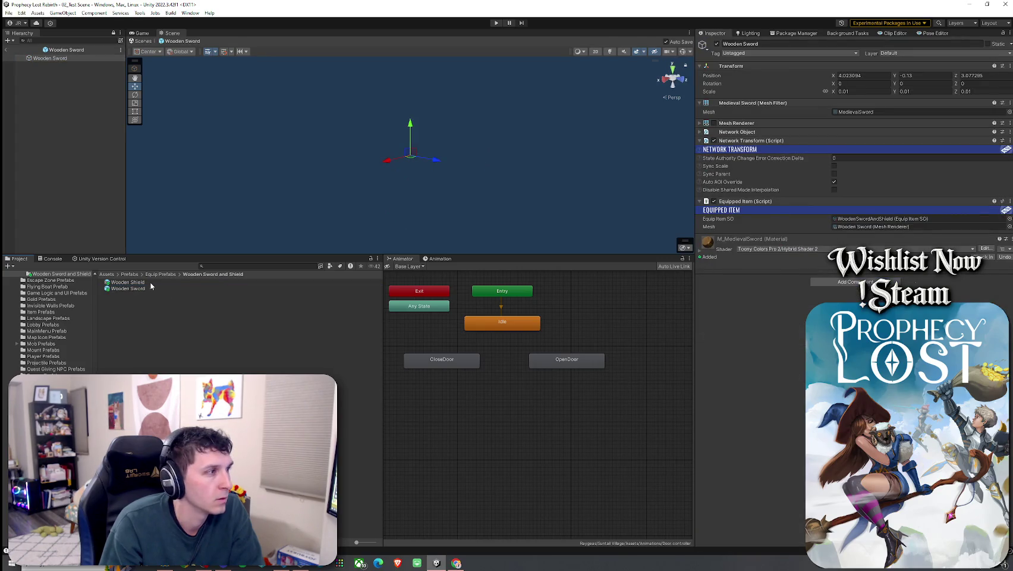
double_click(151, 283)
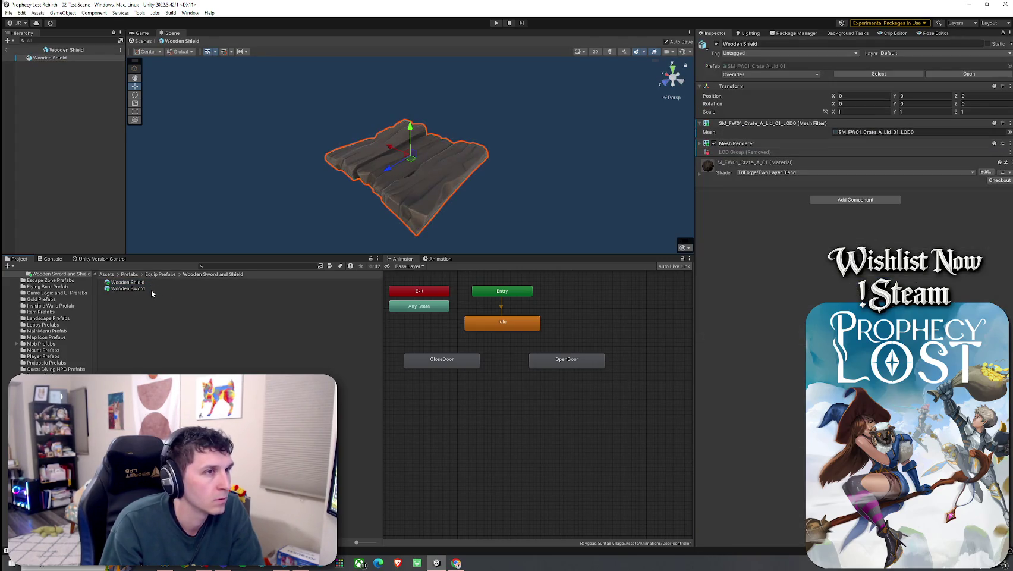
double_click(193, 288)
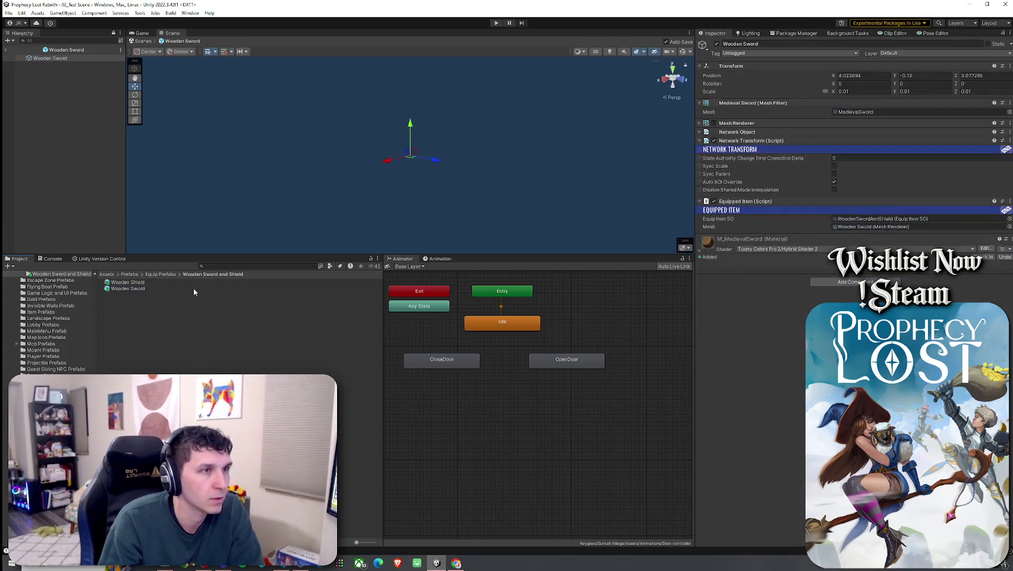
double_click(178, 283)
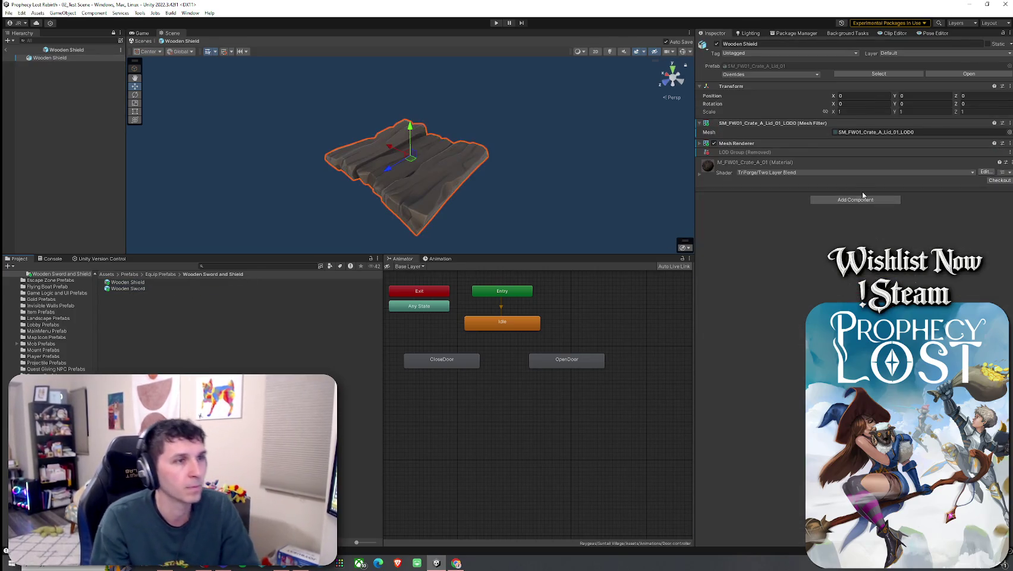
- Add Network Object and Network Transform components to the Wooden Shield
click(869, 200)
text(network ob)
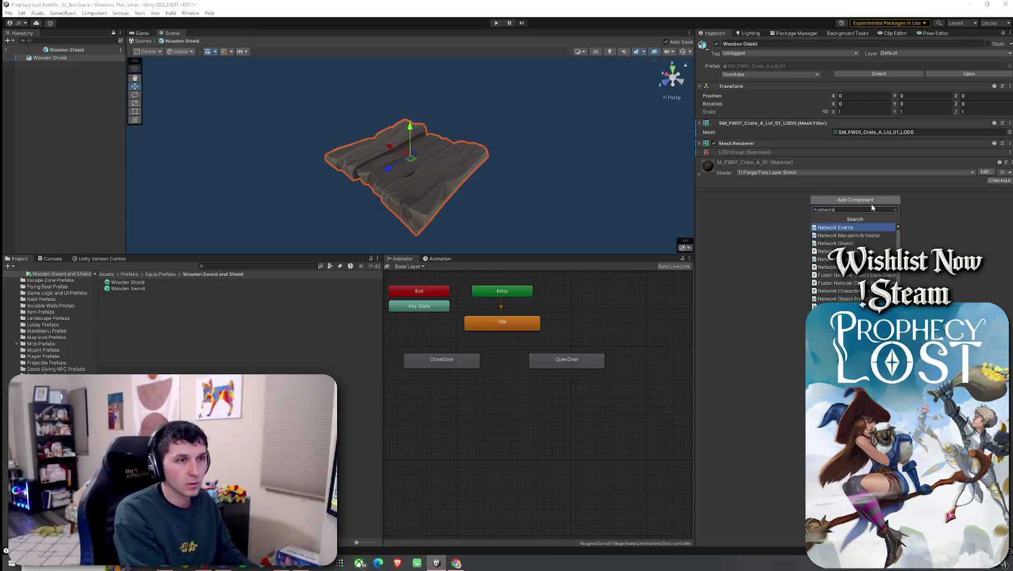
click(845, 226)
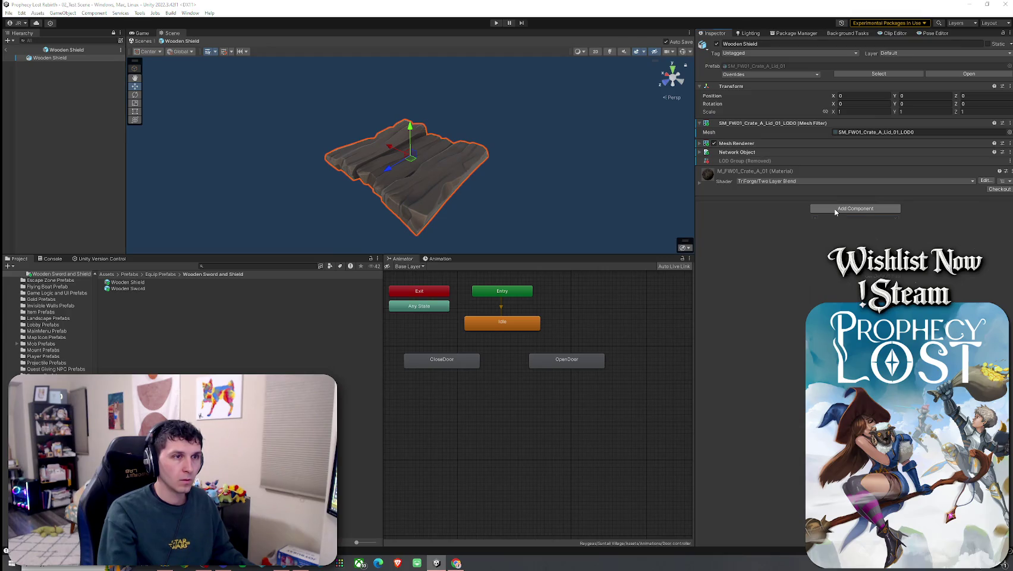
click(836, 210)
text(network trans)
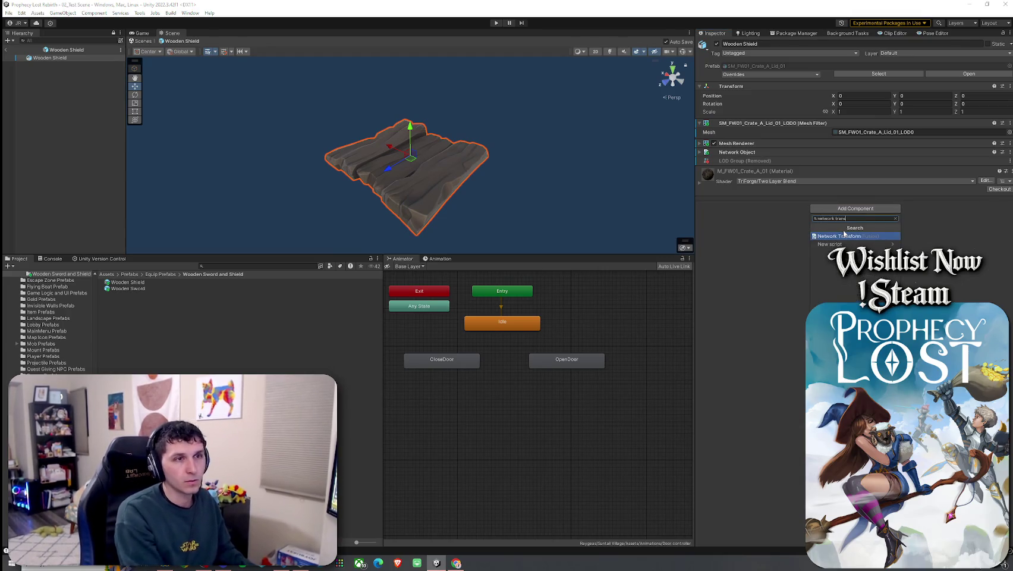
click(843, 235)
- Copy the Wooden Sword's Equipped Item component and paste it as new onto the shield
double_click(168, 289)
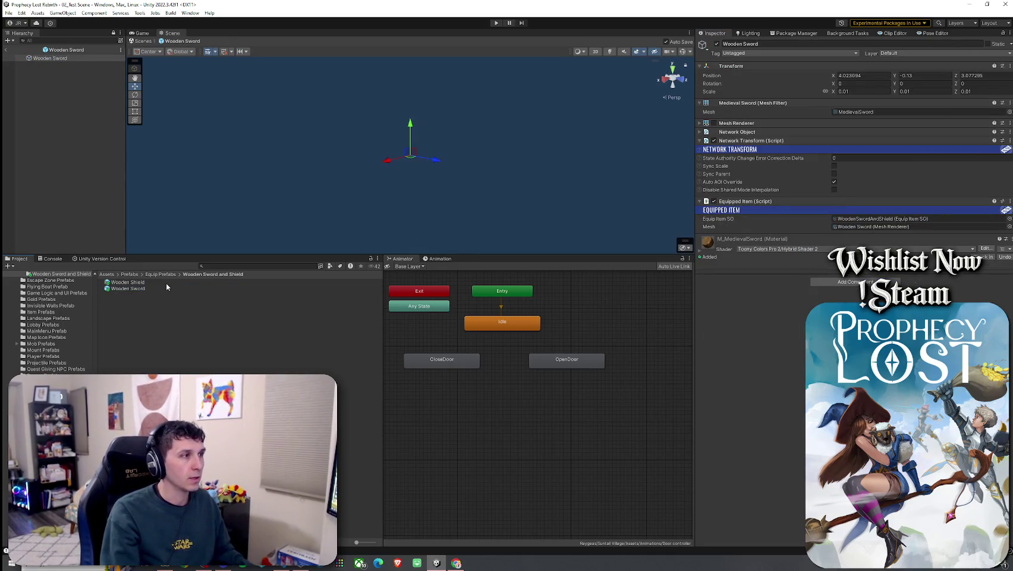
click(1010, 201)
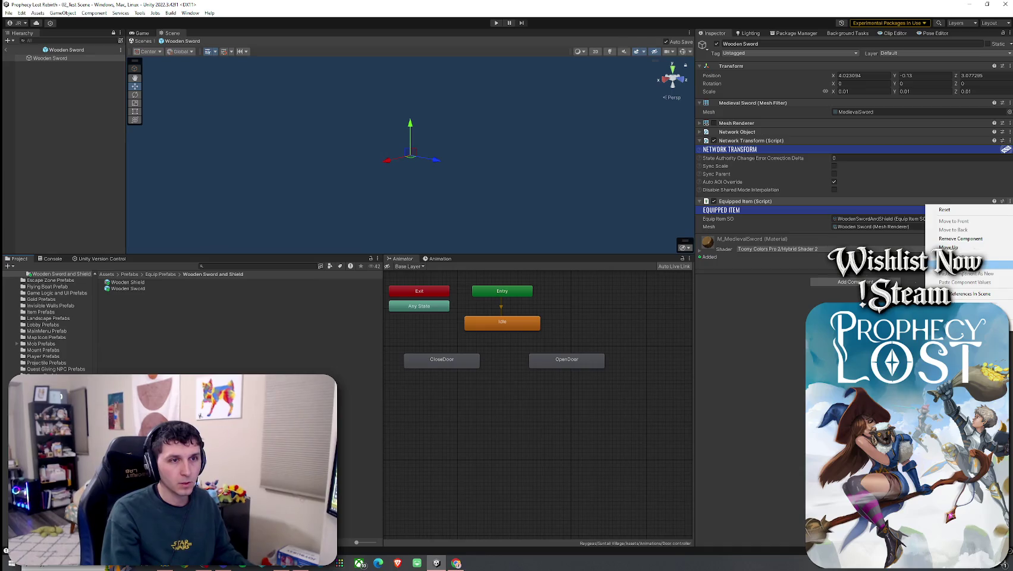
click(760, 266)
double_click(191, 282)
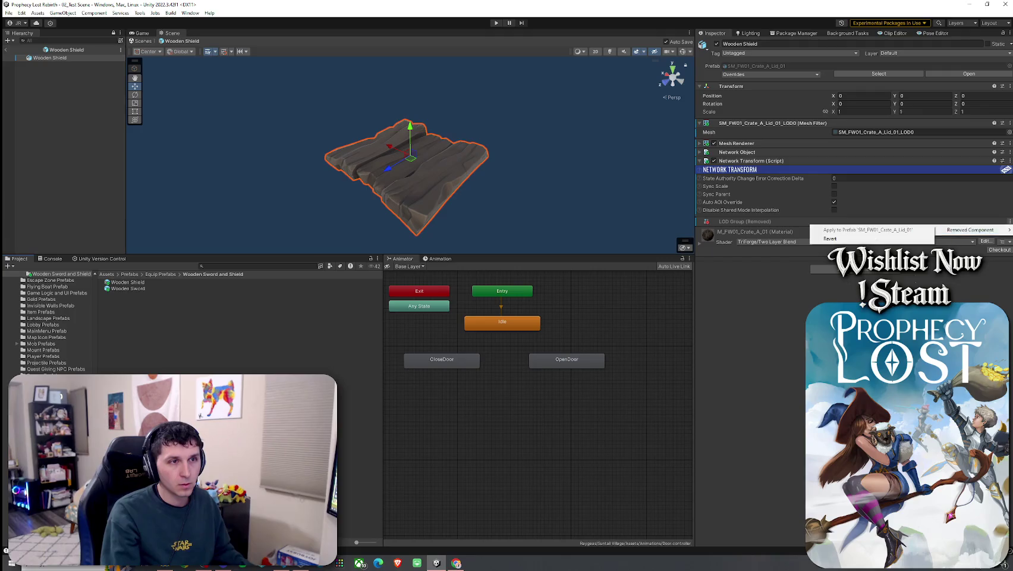
click(1009, 160)
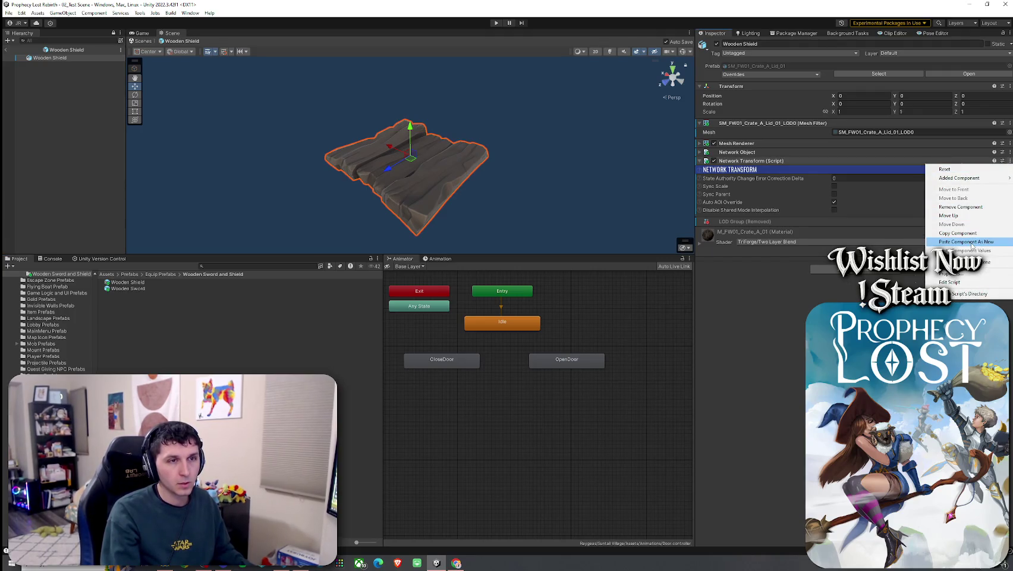
click(969, 241)
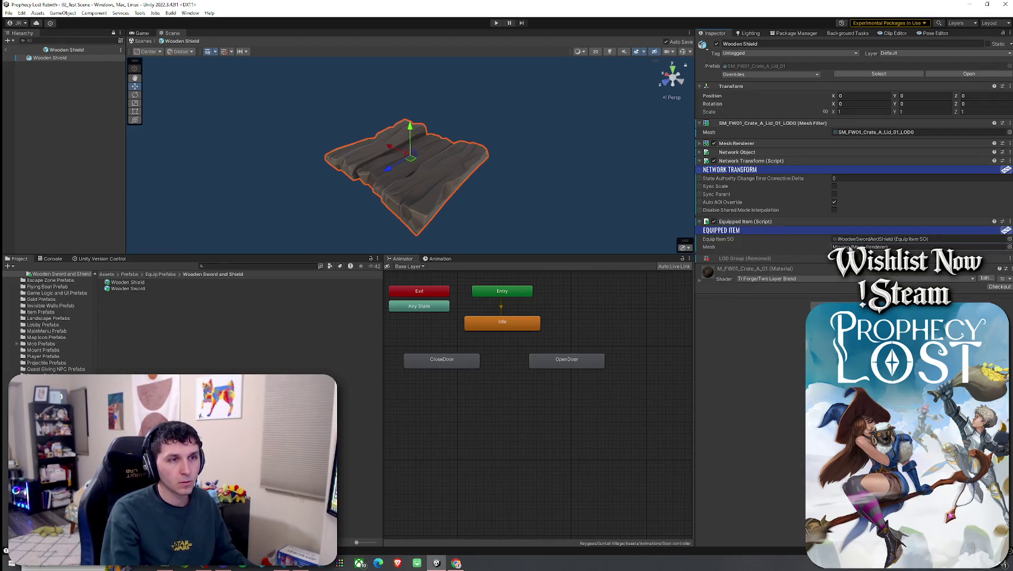
- Link the shield's Mesh Renderer to Equipped Item's Mesh, comparing component order with the Wooden Sword prefab
mouse_move(736, 143)
mouse_down()
mouse_move(844, 196)
mouse_move(862, 246)
mouse_up()
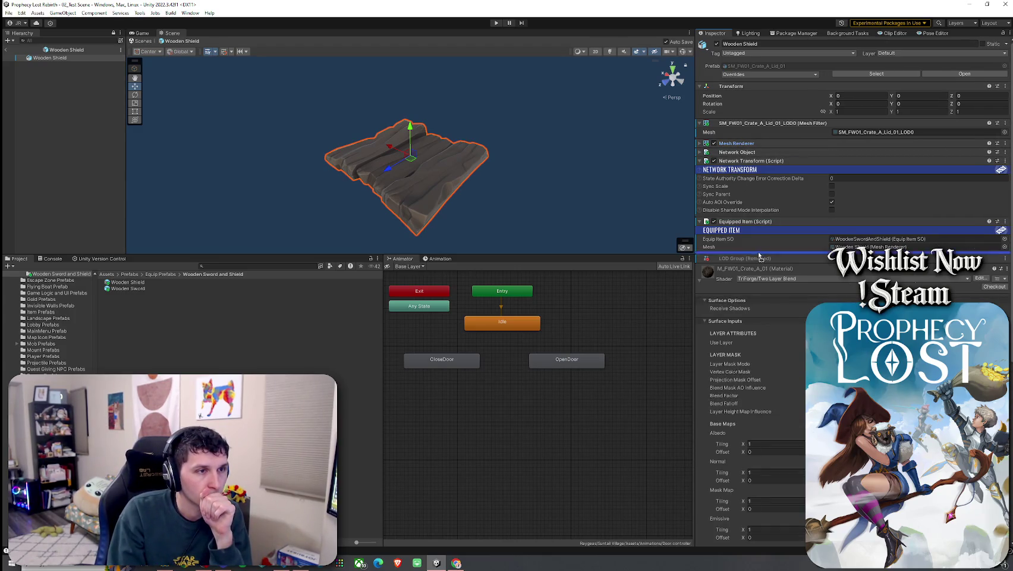
drag(758, 251, 755, 243)
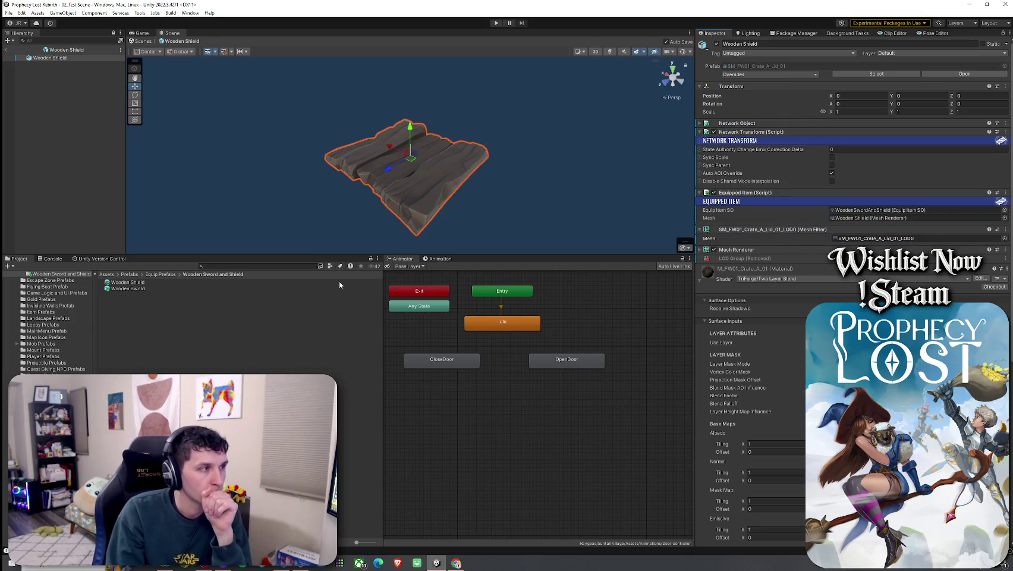
double_click(176, 289)
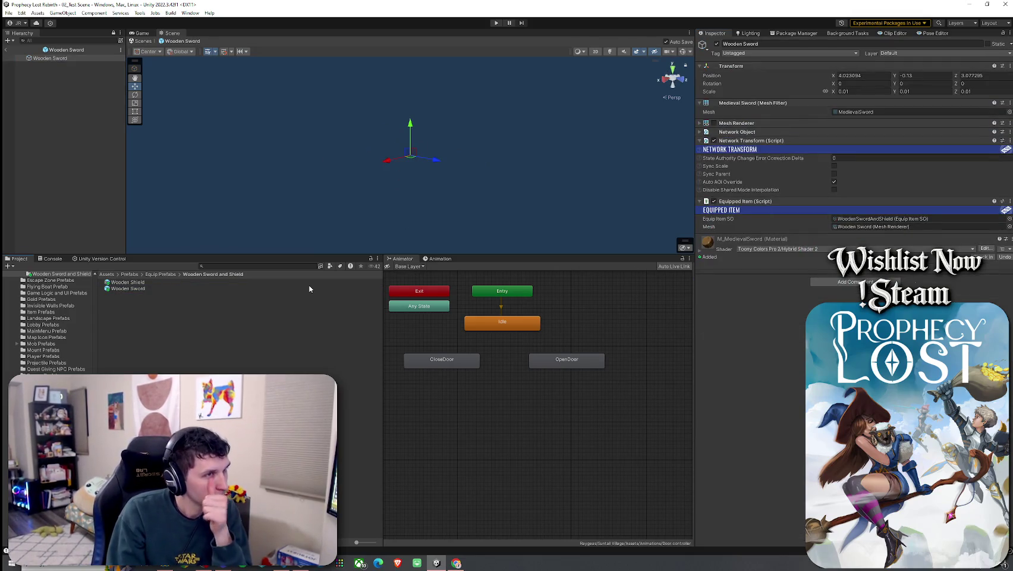
double_click(204, 281)
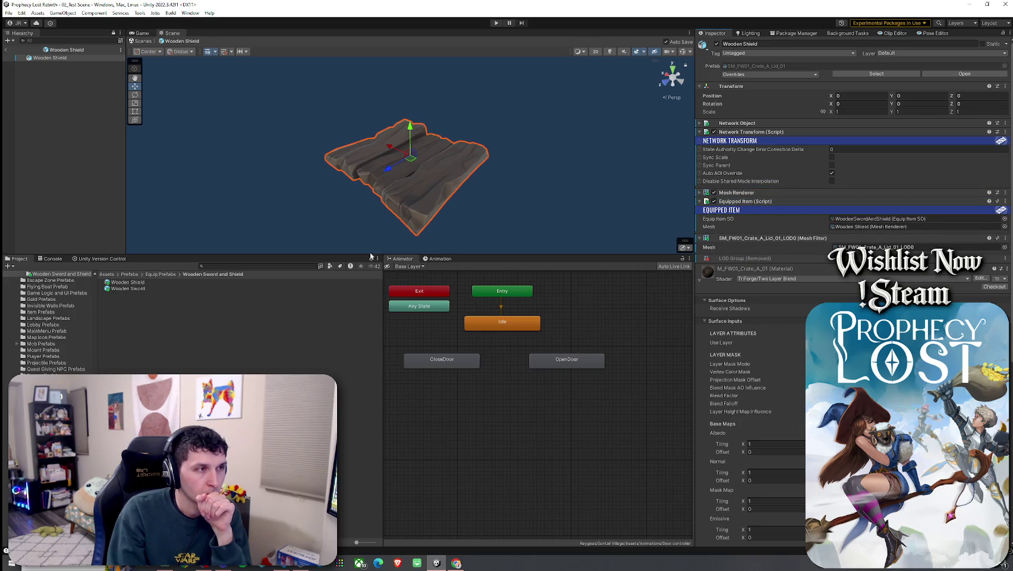
double_click(205, 288)
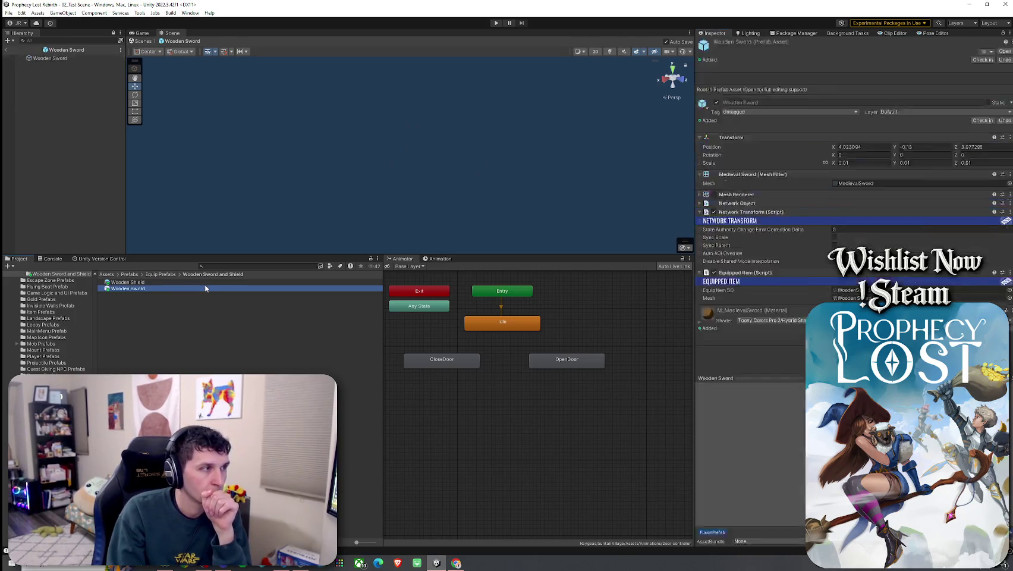
double_click(209, 282)
- Move Mesh Renderer and Mesh Filter directly under Transform, then reopen the Wooden Shield prefab
drag(737, 192, 737, 124)
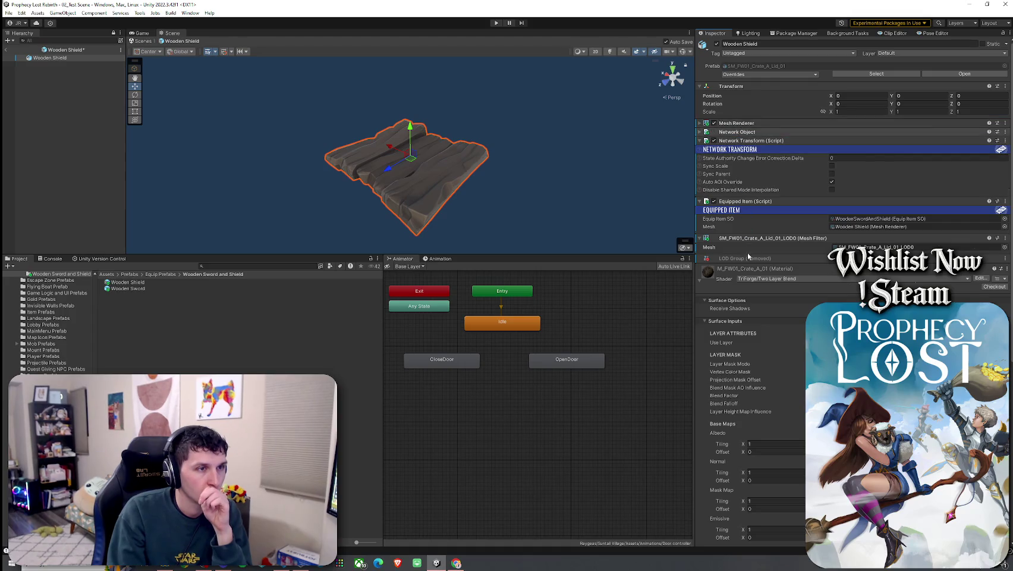
drag(743, 238, 736, 123)
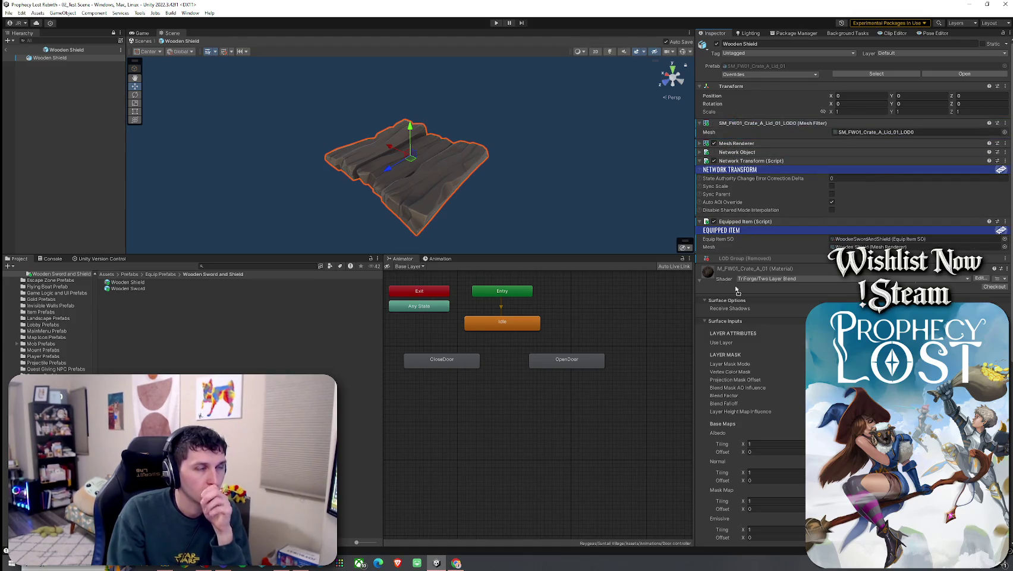
click(5, 50)
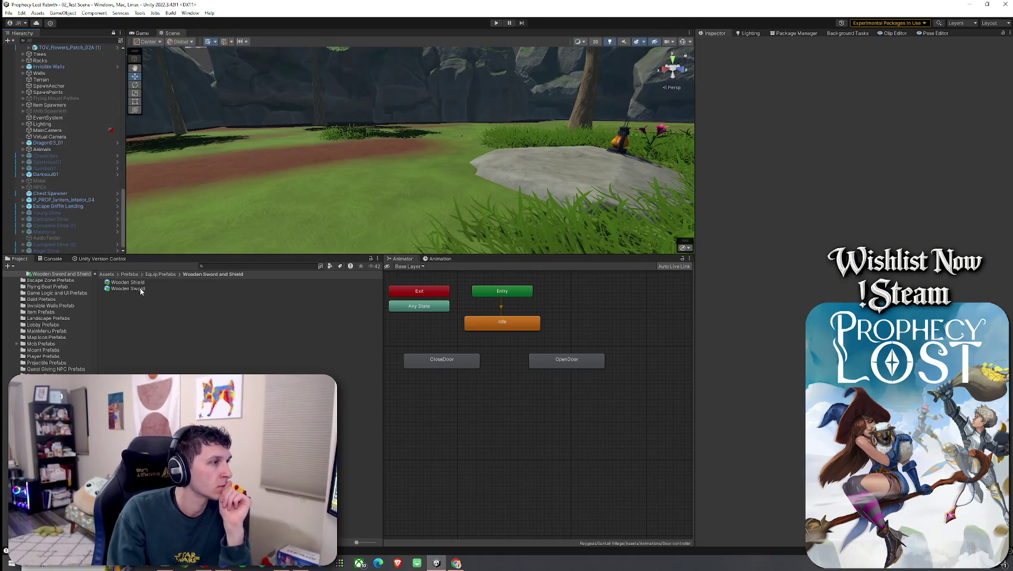
double_click(140, 283)
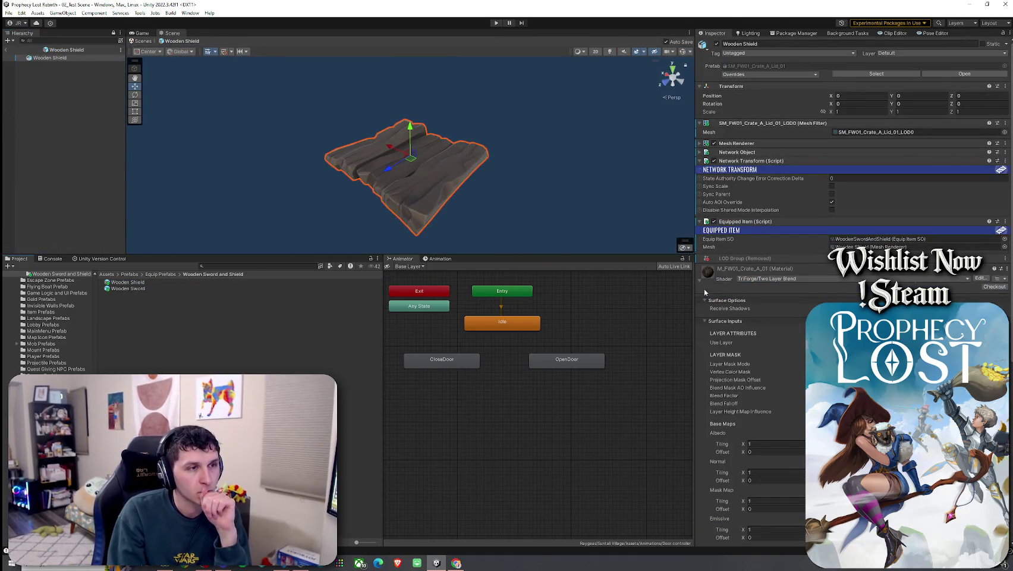
click(761, 279)
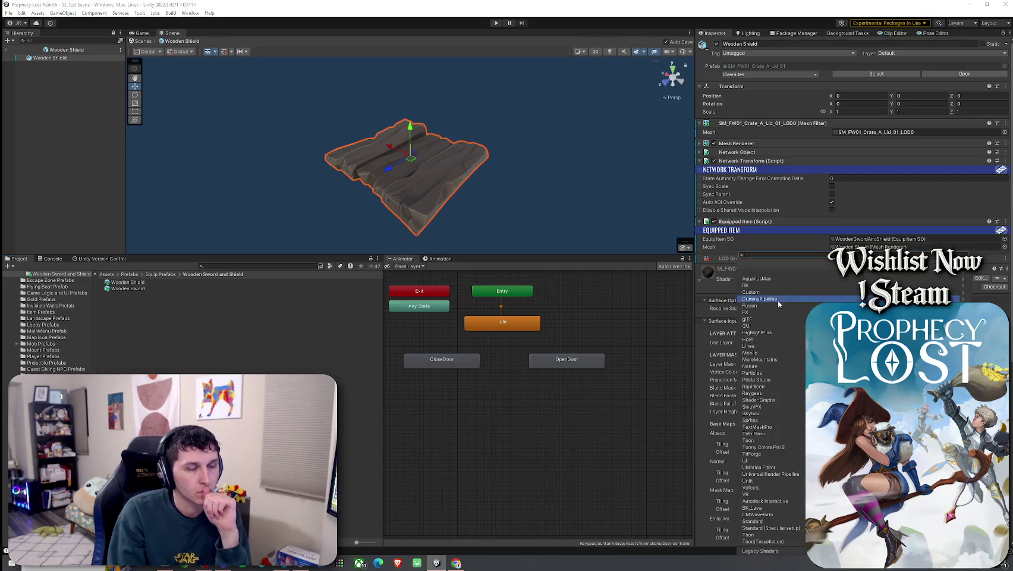
- Browse the TriForge shader category, then reselect the Wooden Shield prefab
click(793, 453)
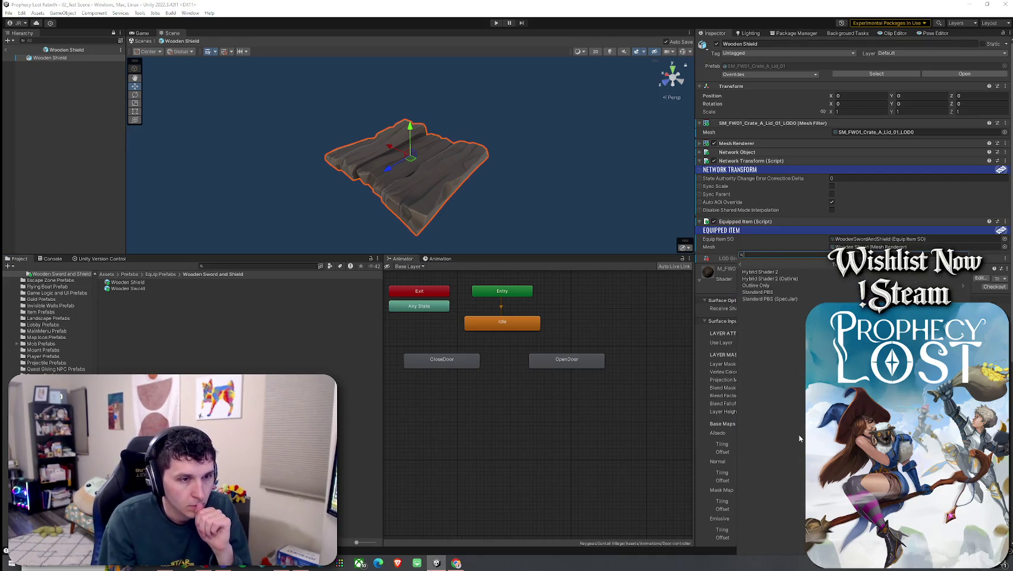
click(618, 425)
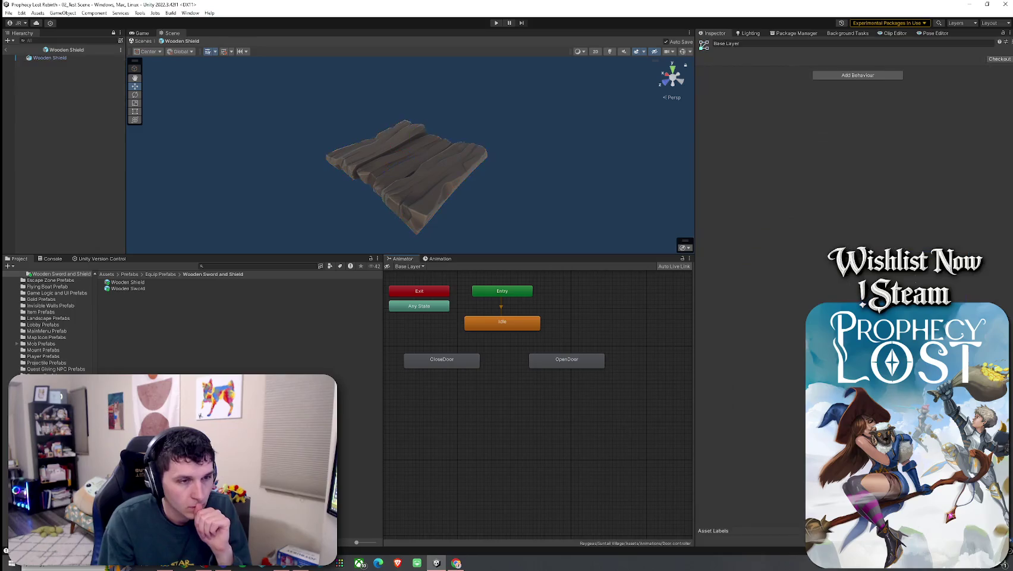
click(126, 282)
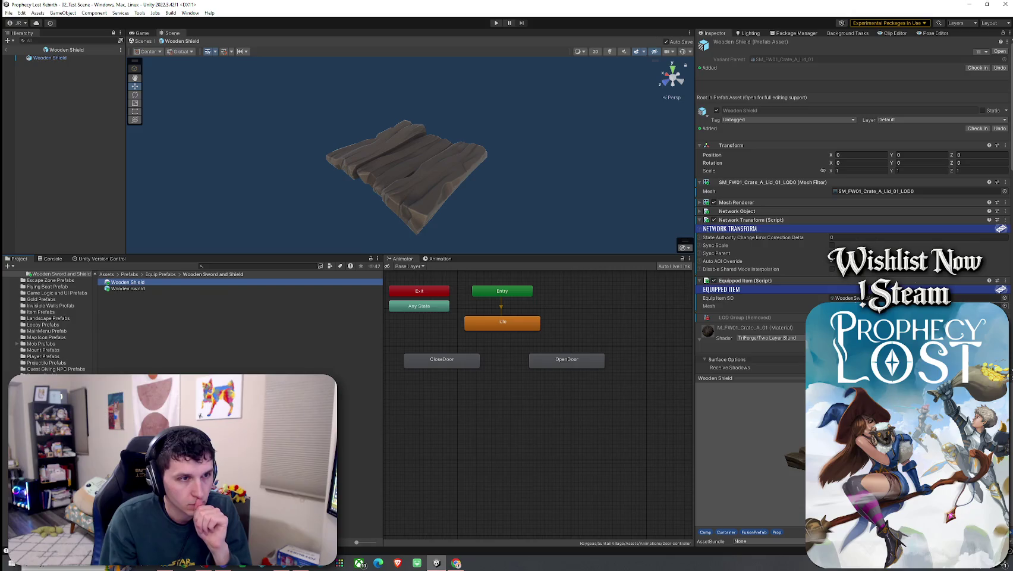
scroll(760, 303, down, 3)
scroll(810, 291, down, 9)
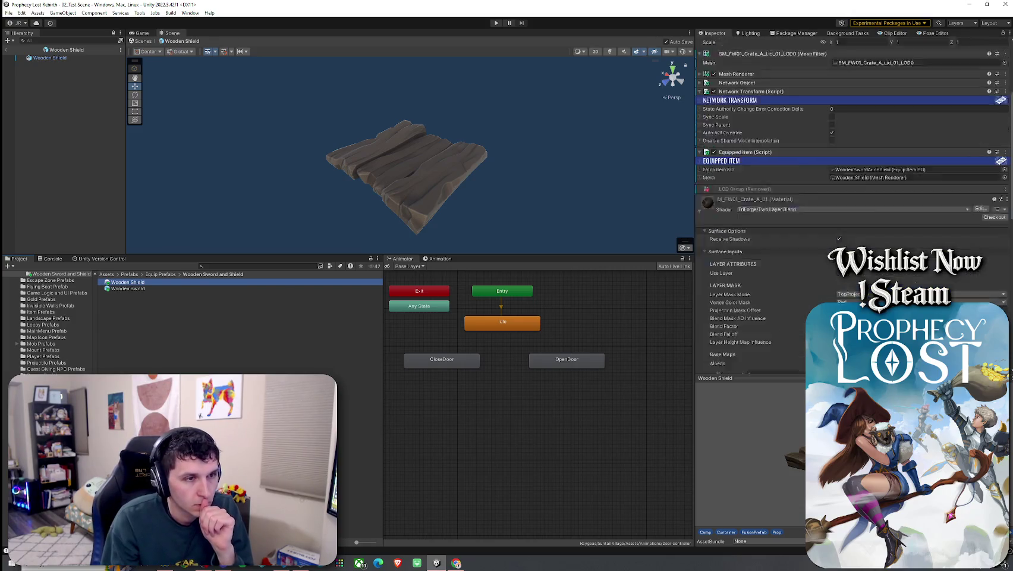
- Check which textures the current material uses for its albedo and normal maps
click(995, 251)
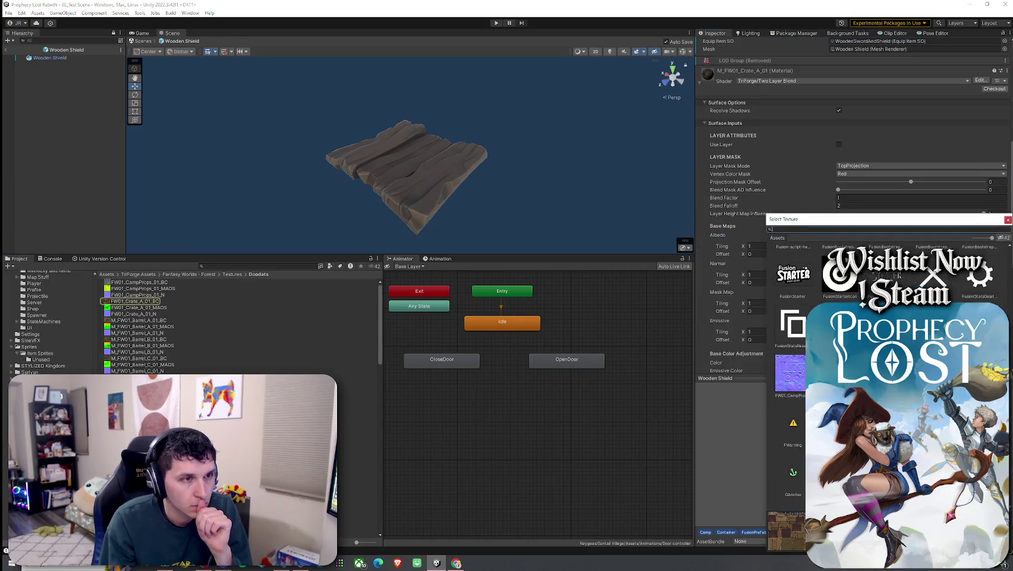
click(1007, 220)
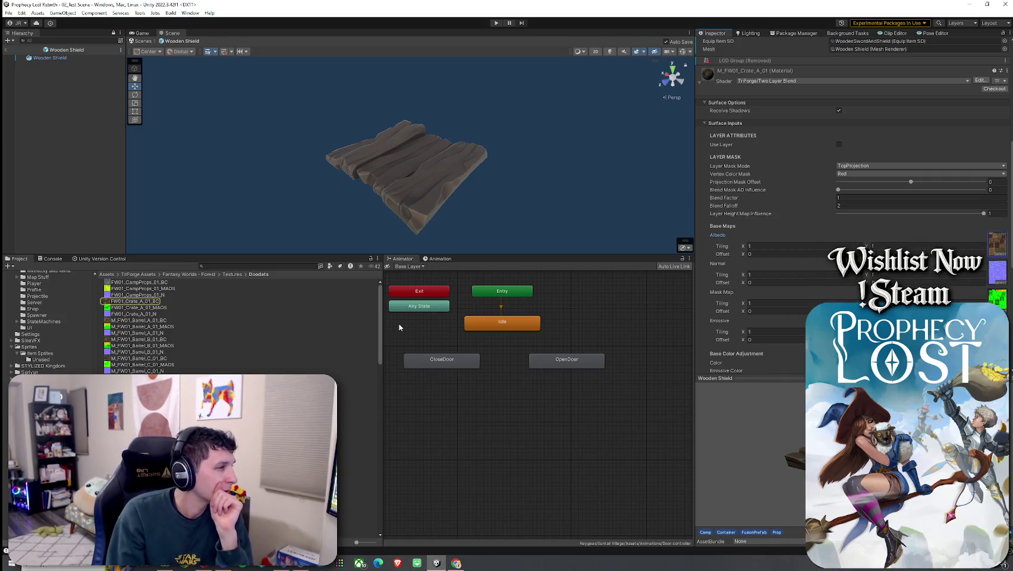
click(999, 277)
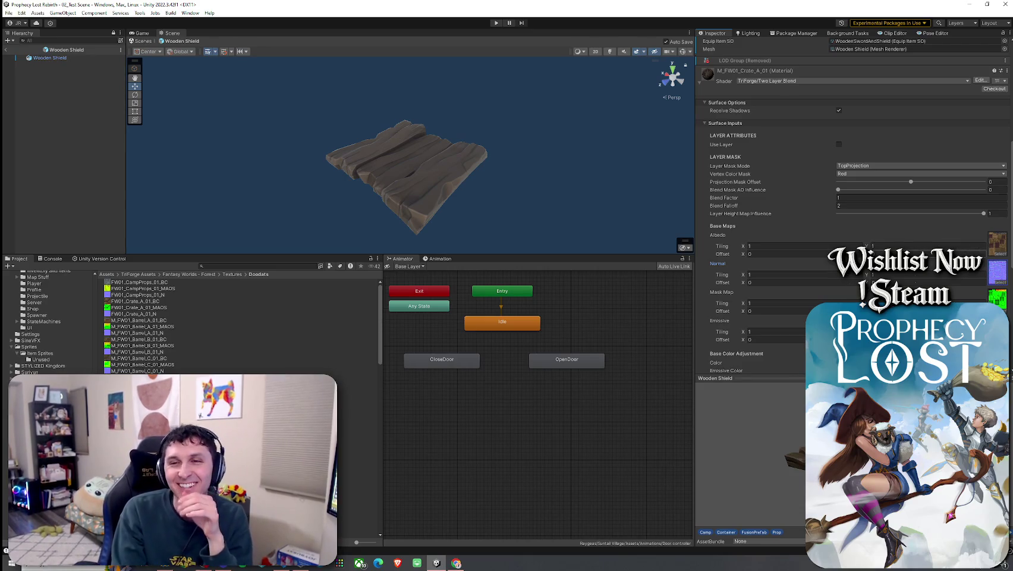
scroll(790, 232, up, 5)
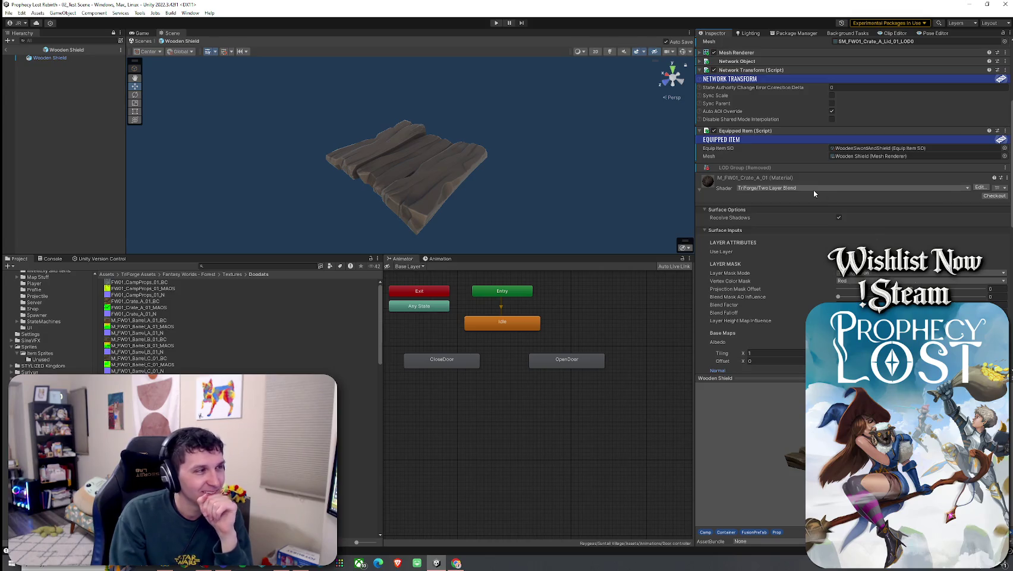
click(704, 342)
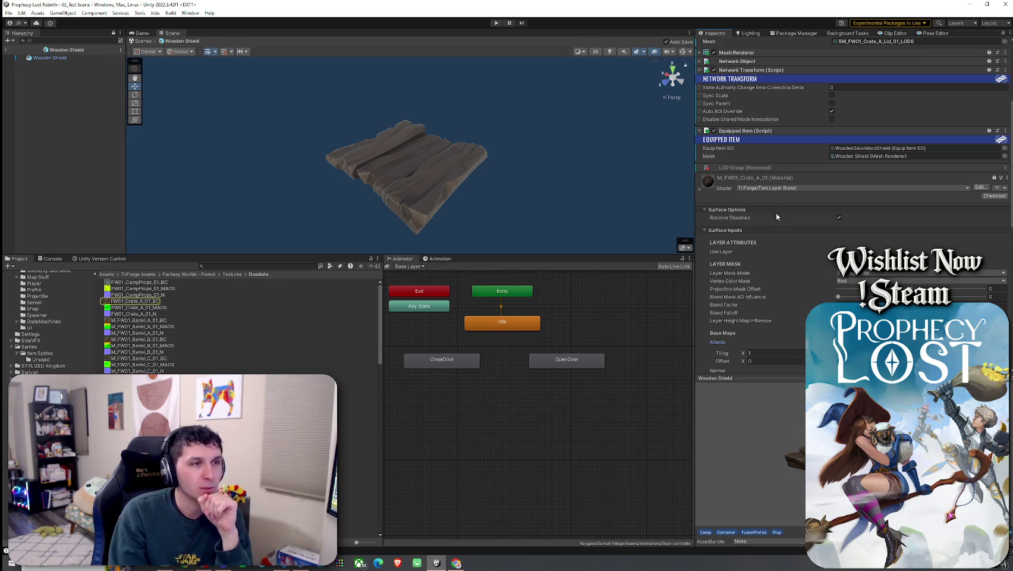
- Switch the shield material's shader to Toony Colors Pro 2 > Hybrid Shader 2
click(779, 188)
click(785, 331)
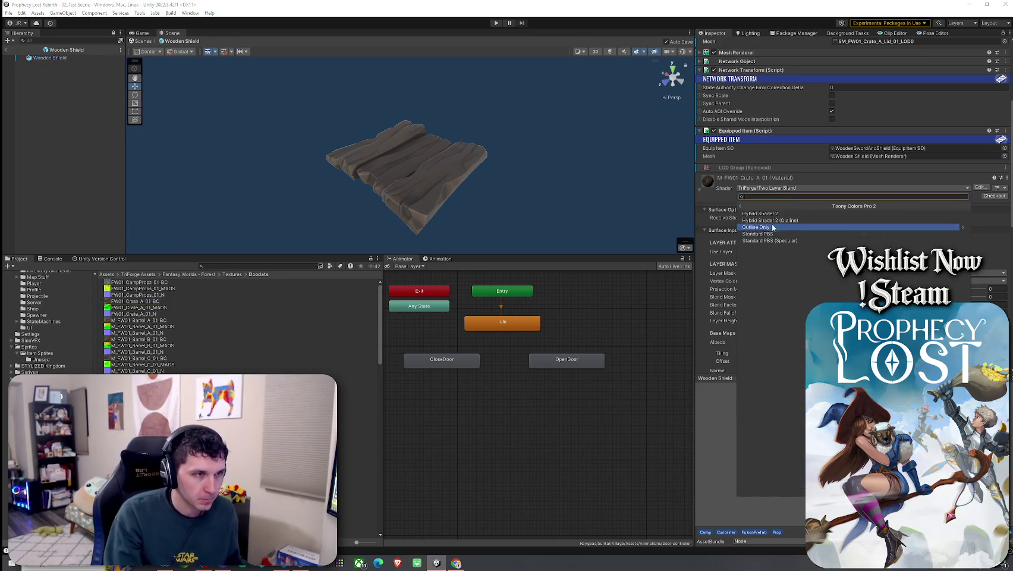
click(764, 214)
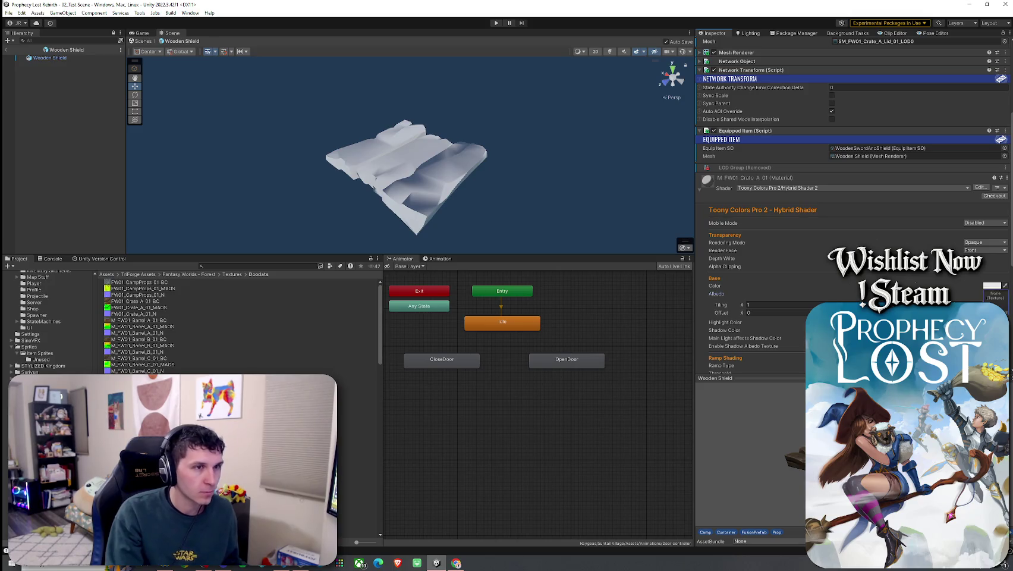
- Assign the crate wood BC texture to the material's Albedo slot
click(995, 298)
text(te a01)
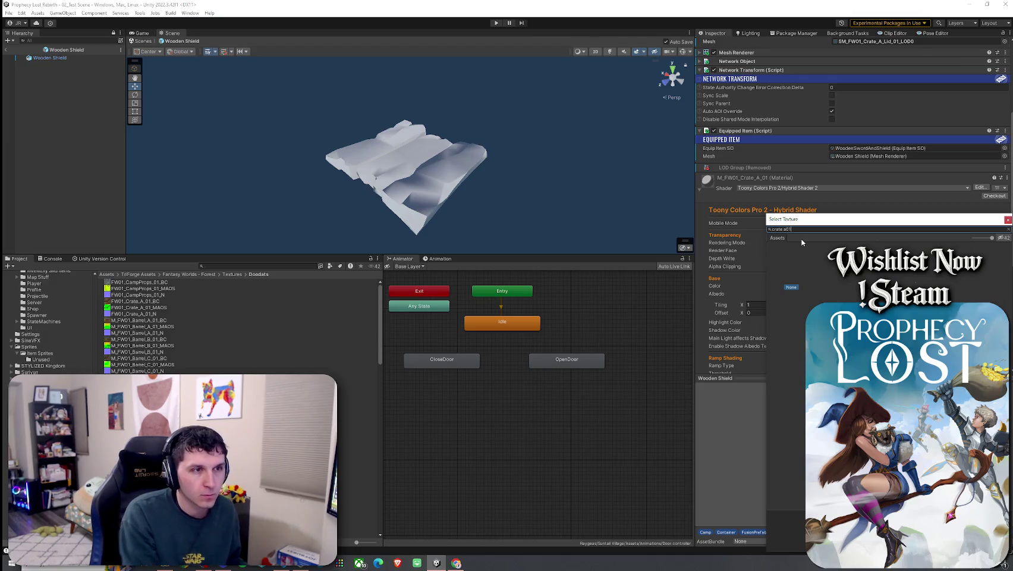
text(A01)
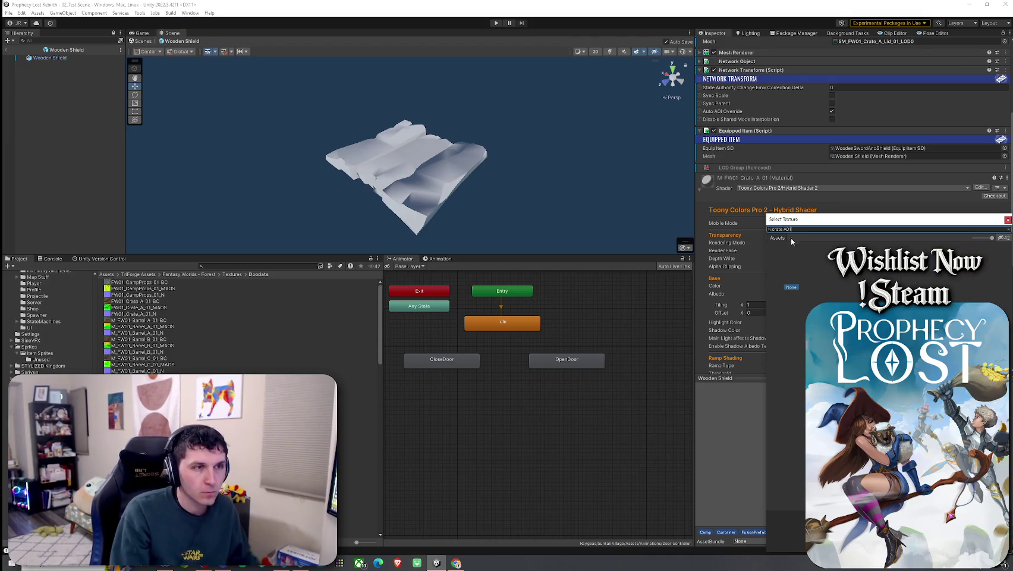
key(BackSpace)
key(BackSpace)
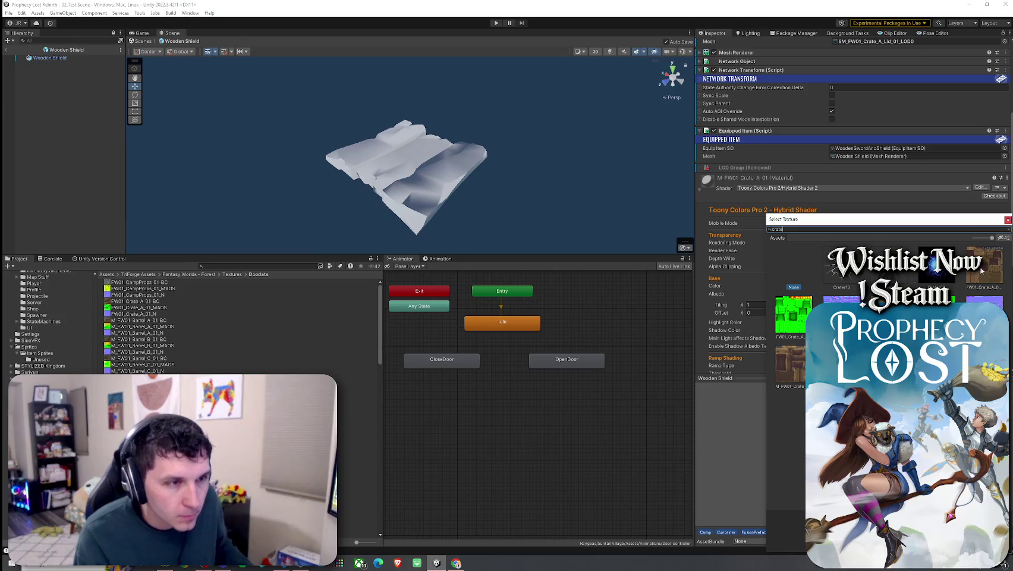
click(983, 272)
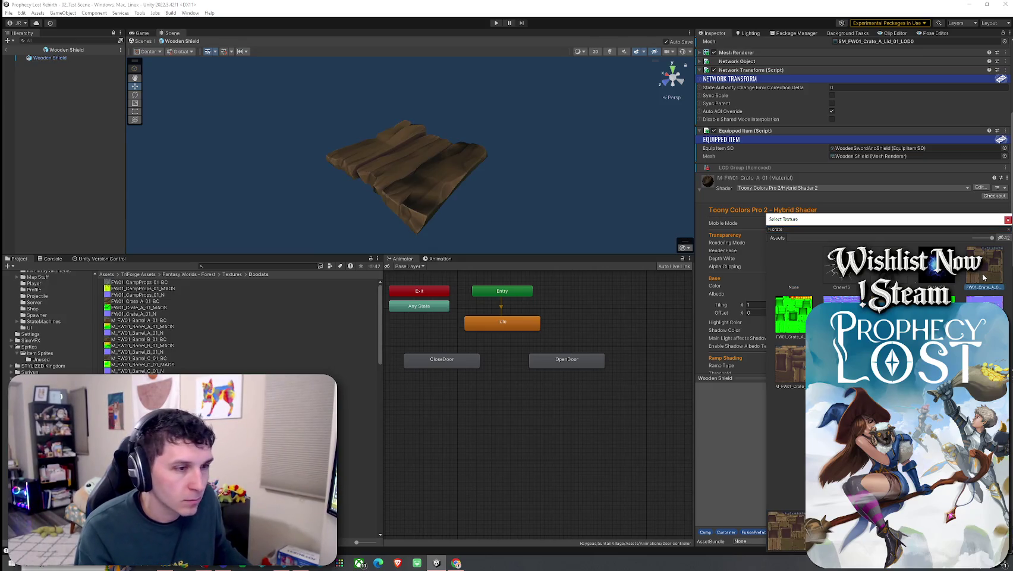
double_click(982, 274)
- Enable Normal Mapping and assign the crate N texture as the normal map
scroll(773, 238, down, 3)
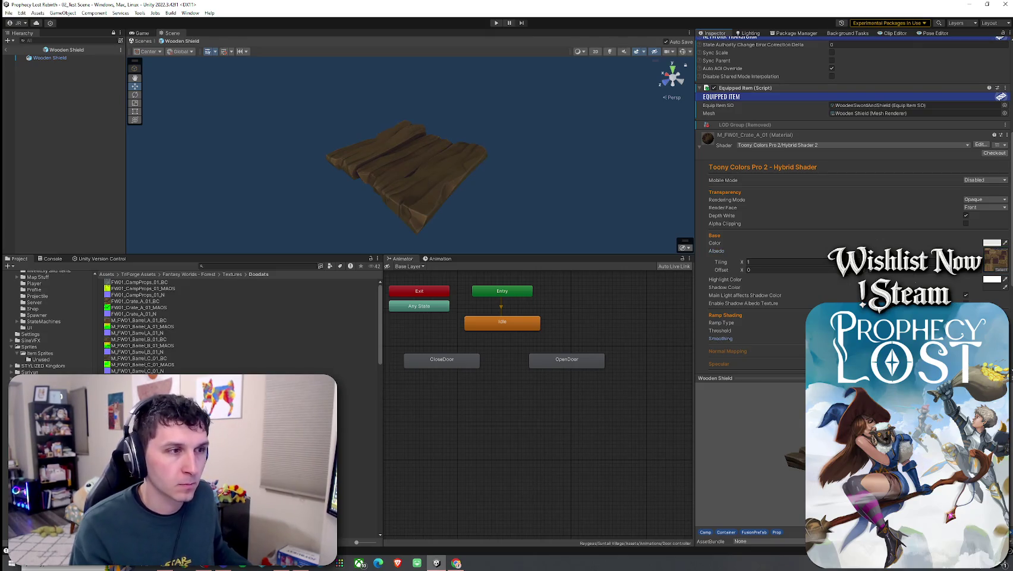
scroll(778, 298, down, 5)
click(967, 244)
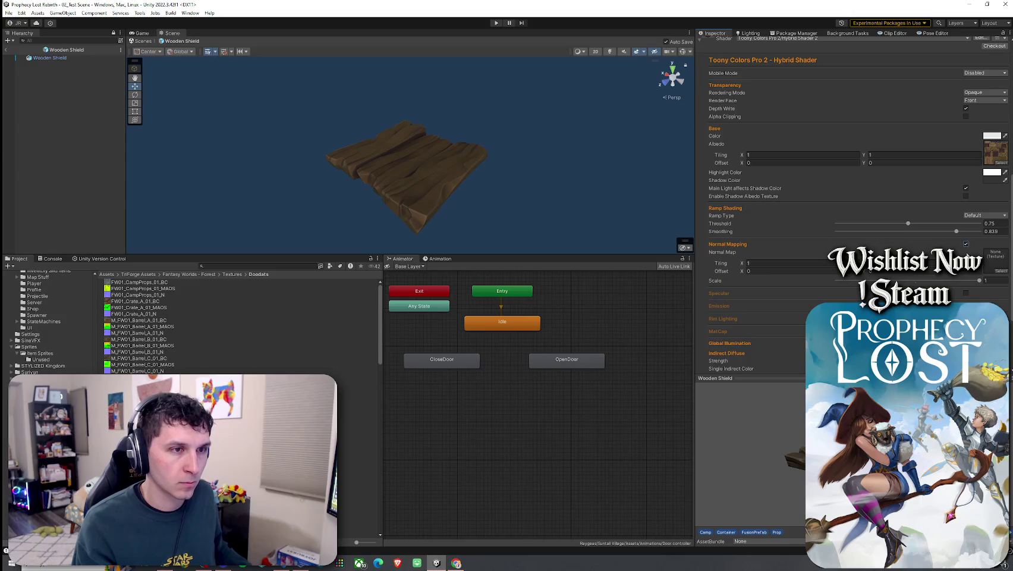
click(992, 271)
text(Crate)
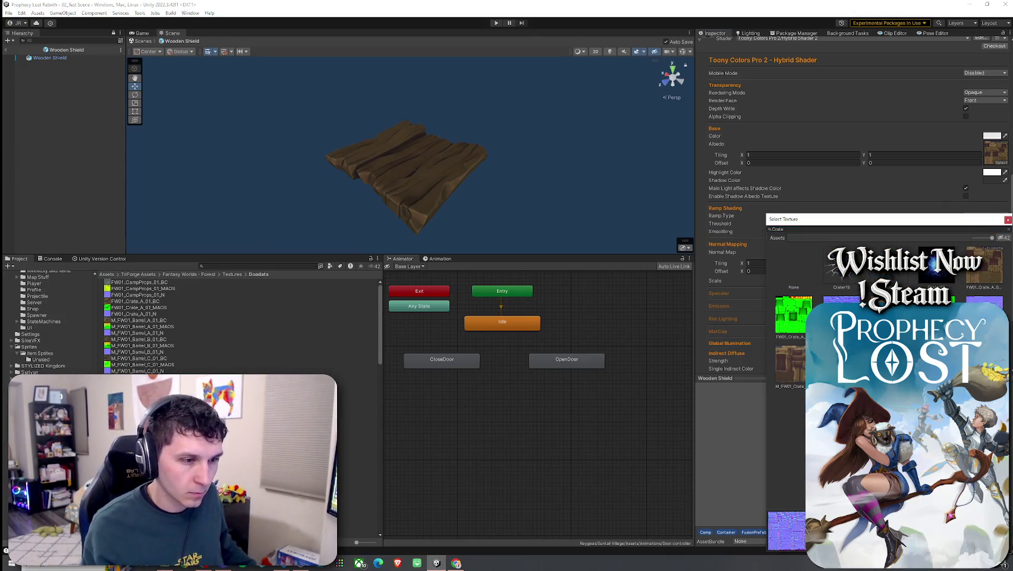
double_click(841, 309)
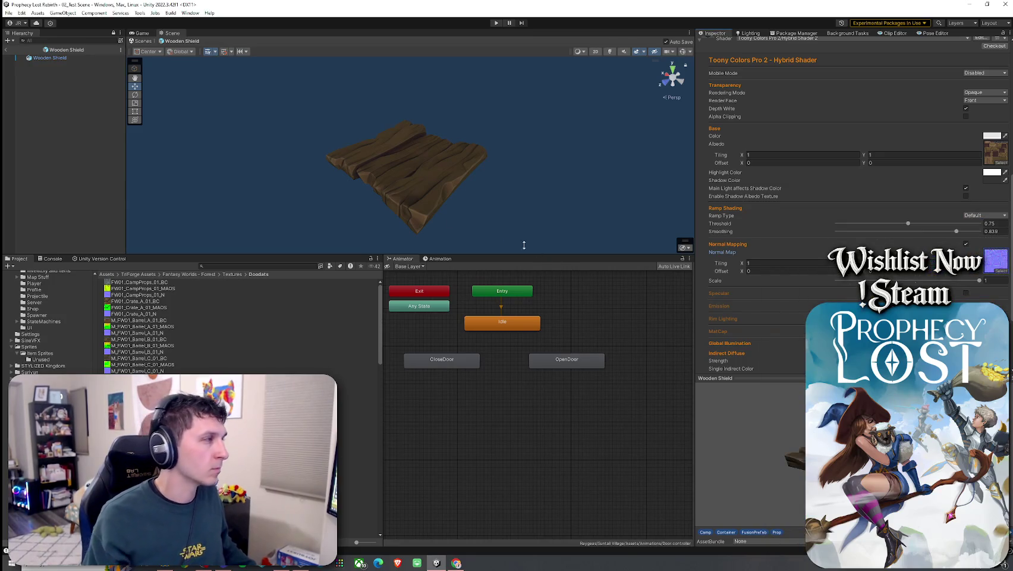
- Exit prefab mode and save the project with File > Save
click(6, 50)
click(9, 12)
click(24, 51)
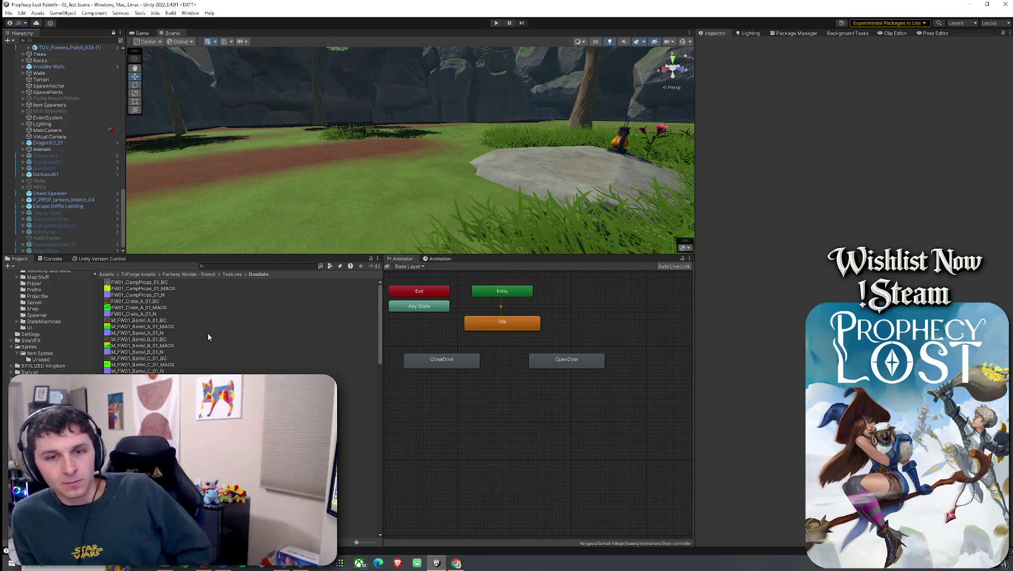
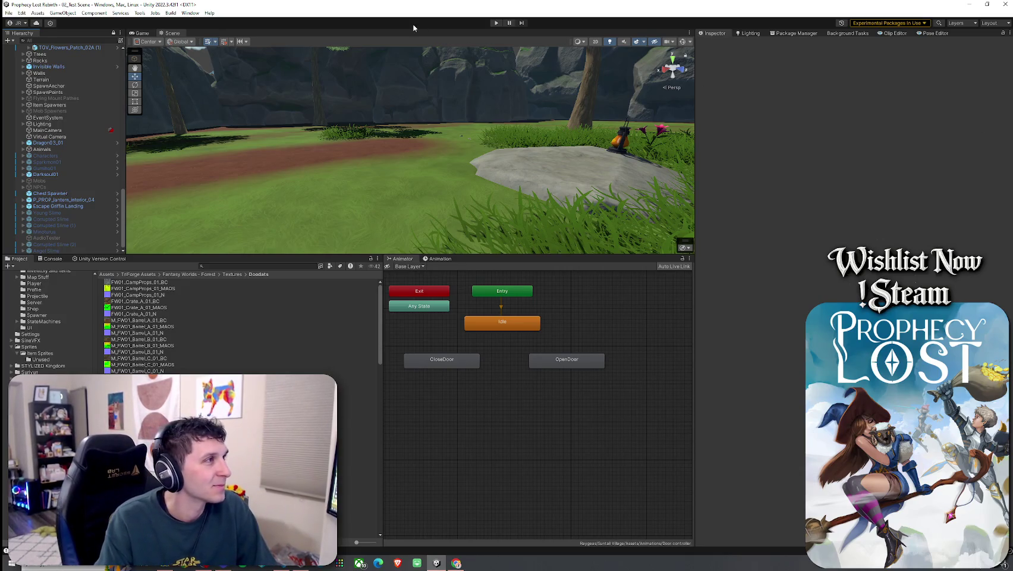
- Search the project for 'Prefabs' and open the Wooden Broadsword and Shield ITEM prefab from Item Prefabs
click(9, 13)
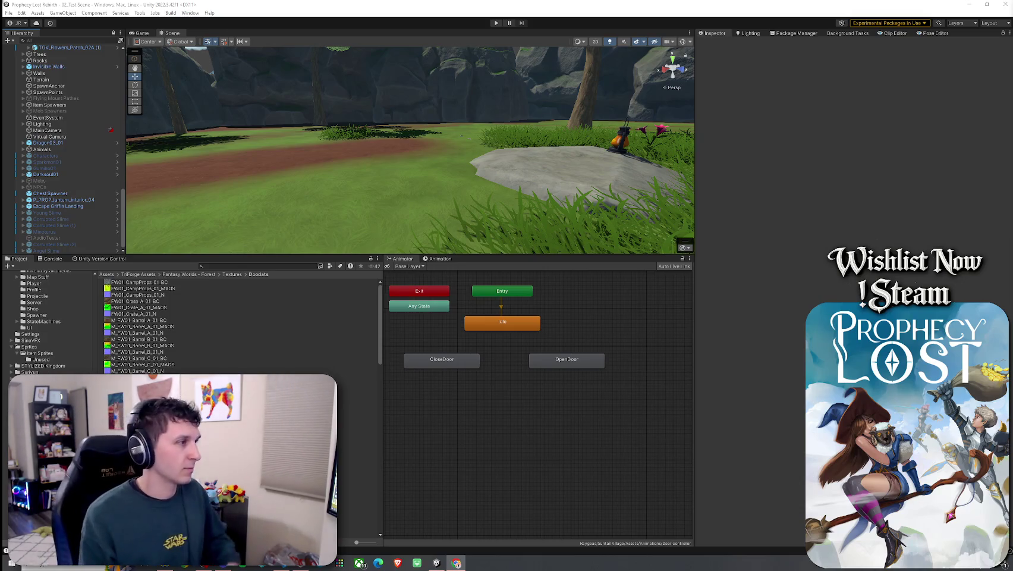
click(8, 13)
click(161, 3)
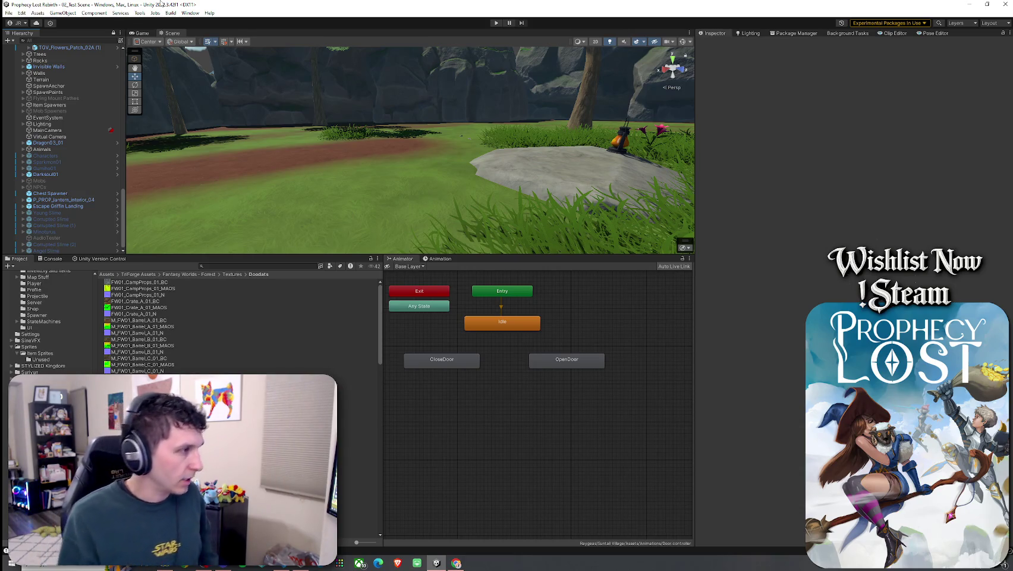
click(107, 274)
click(221, 267)
text(d)
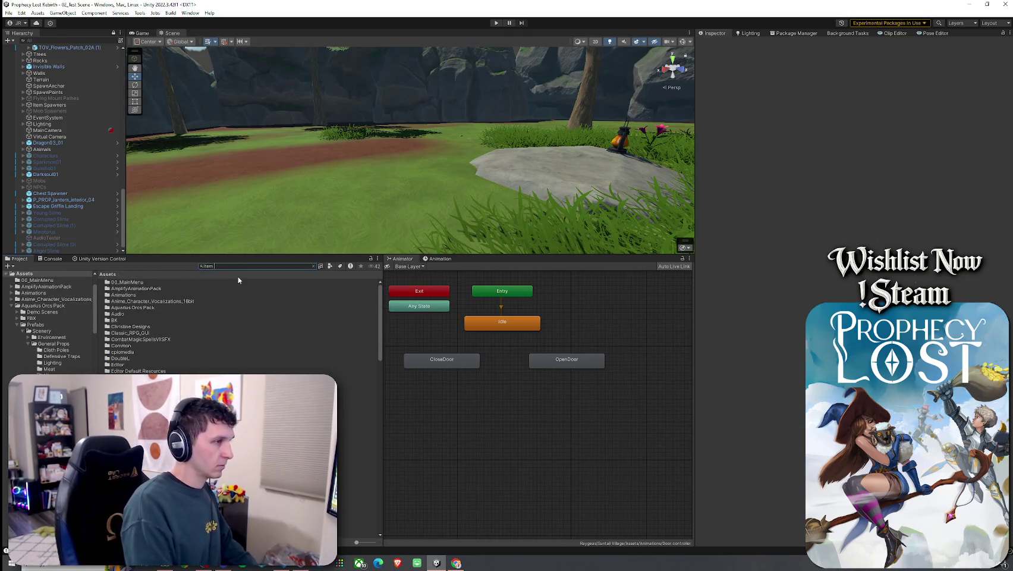
text( Prefabs)
double_click(137, 283)
double_click(148, 296)
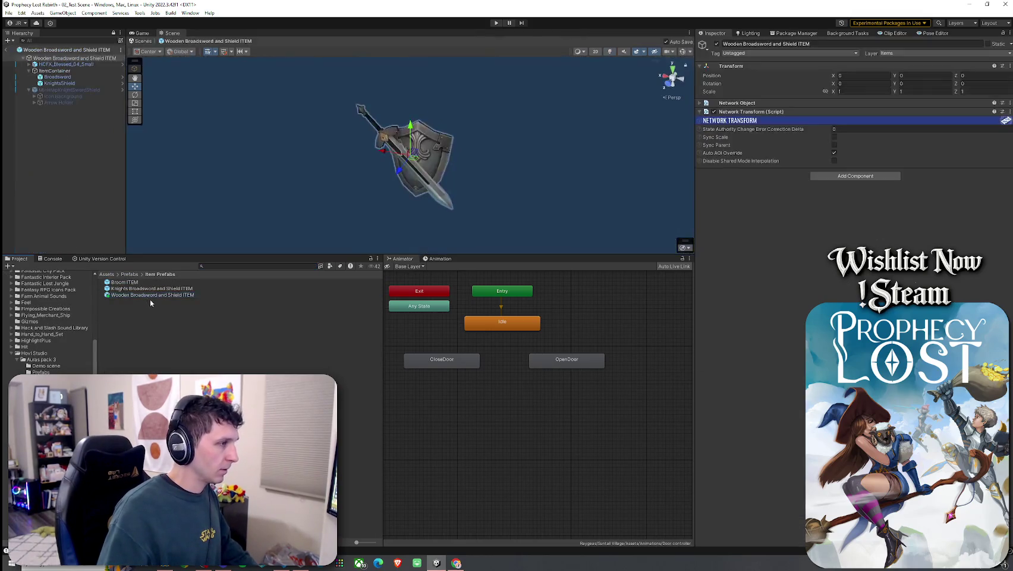
- Select ItemContainer, locate the equip item asset it uses, then view the Broadsword's transform
click(62, 70)
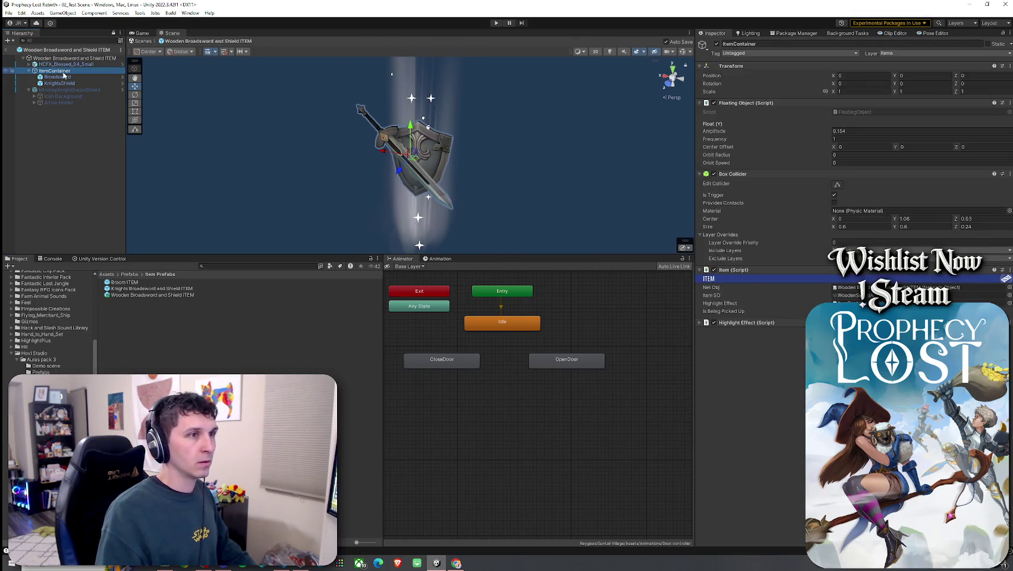
click(850, 287)
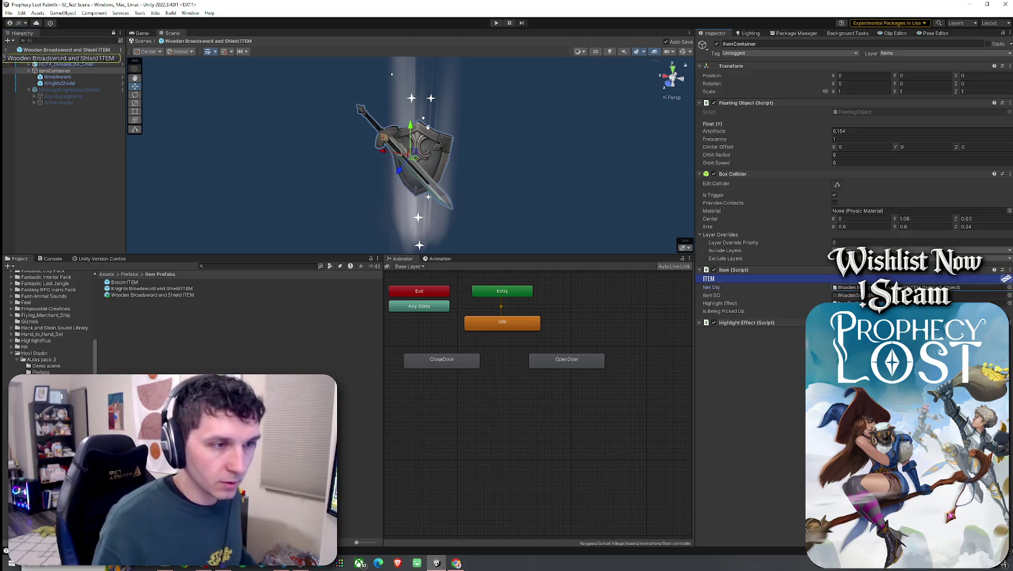
click(851, 294)
click(850, 303)
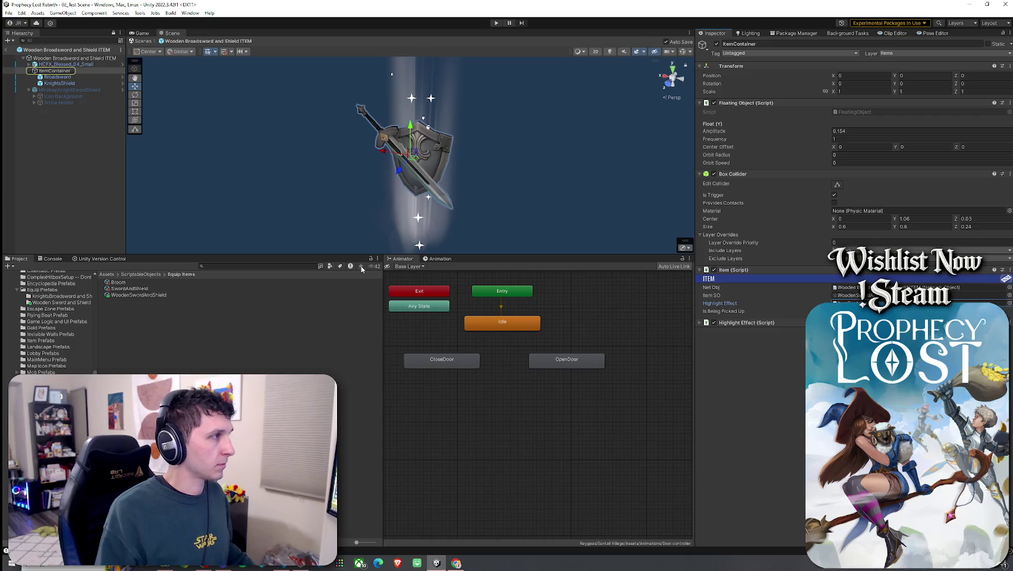
click(89, 78)
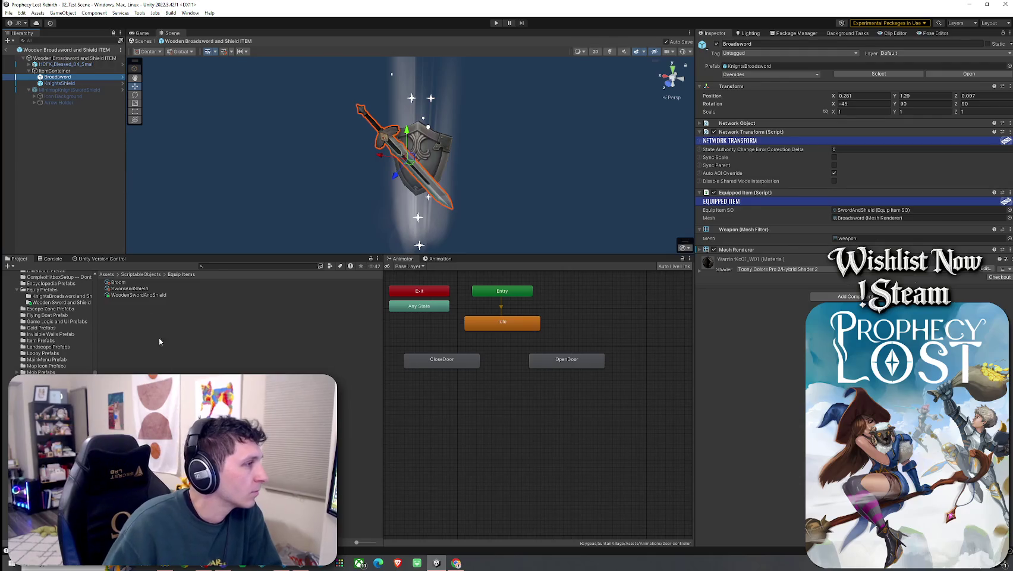
- Search the project for 'Wooden Sword' and compare the matching results
click(225, 266)
text(Wooden)
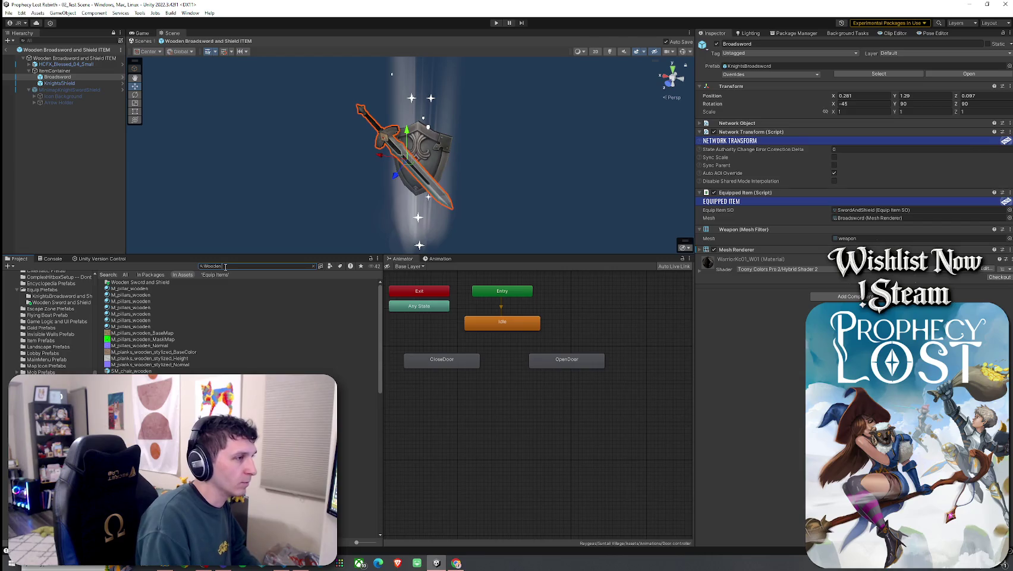
text( Sword)
click(173, 307)
click(174, 302)
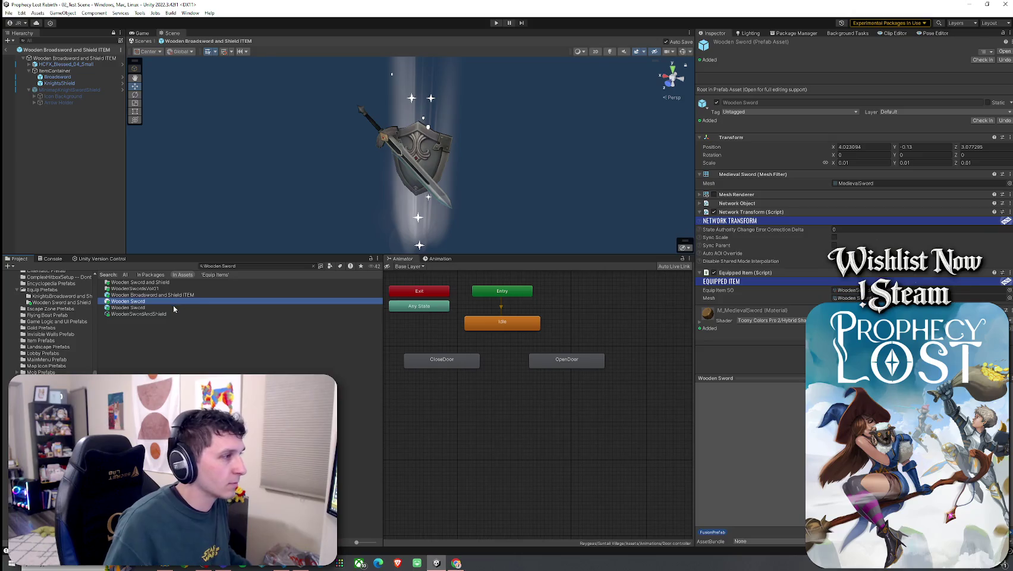
click(175, 307)
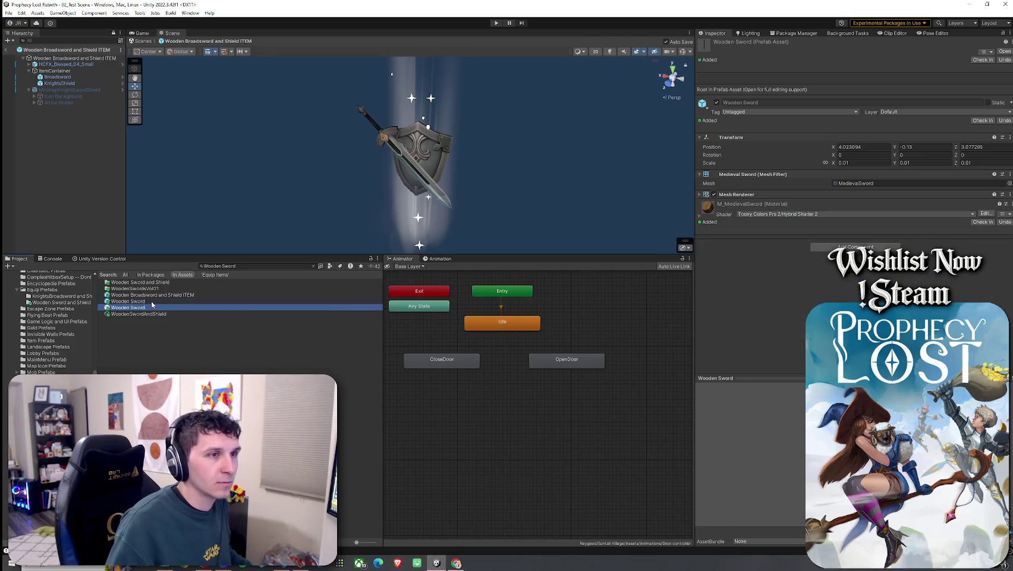
click(149, 302)
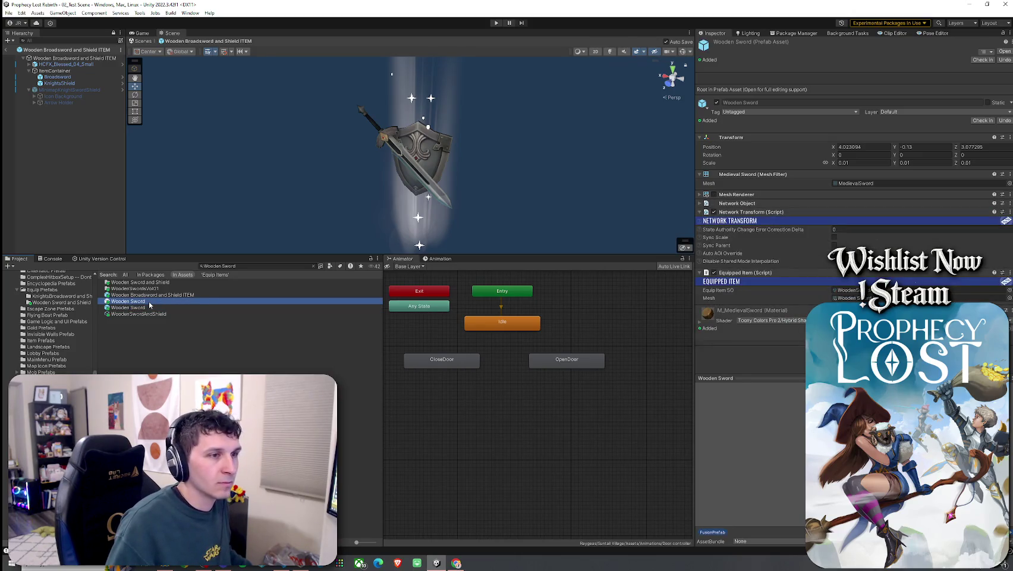
click(148, 307)
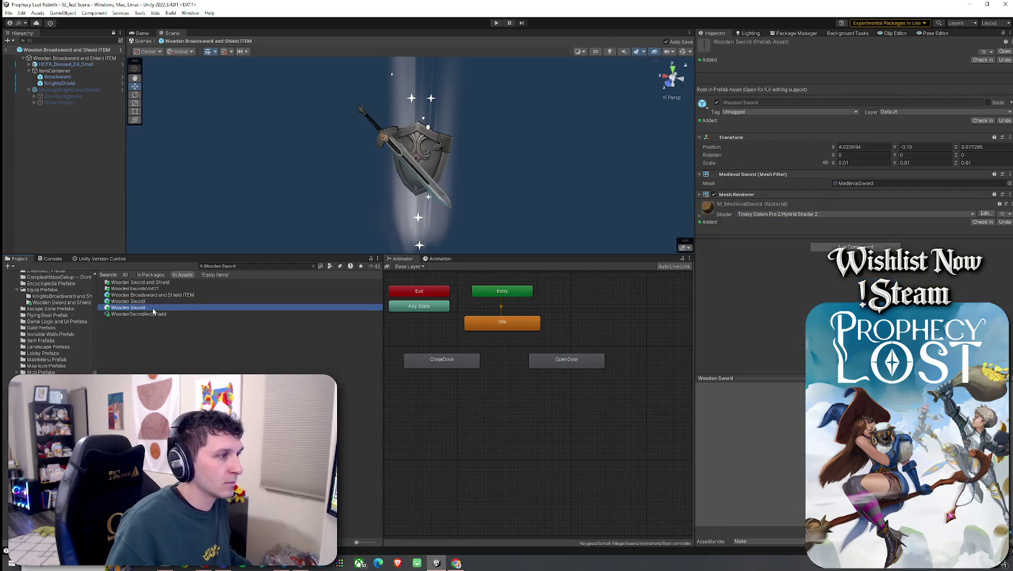
click(147, 302)
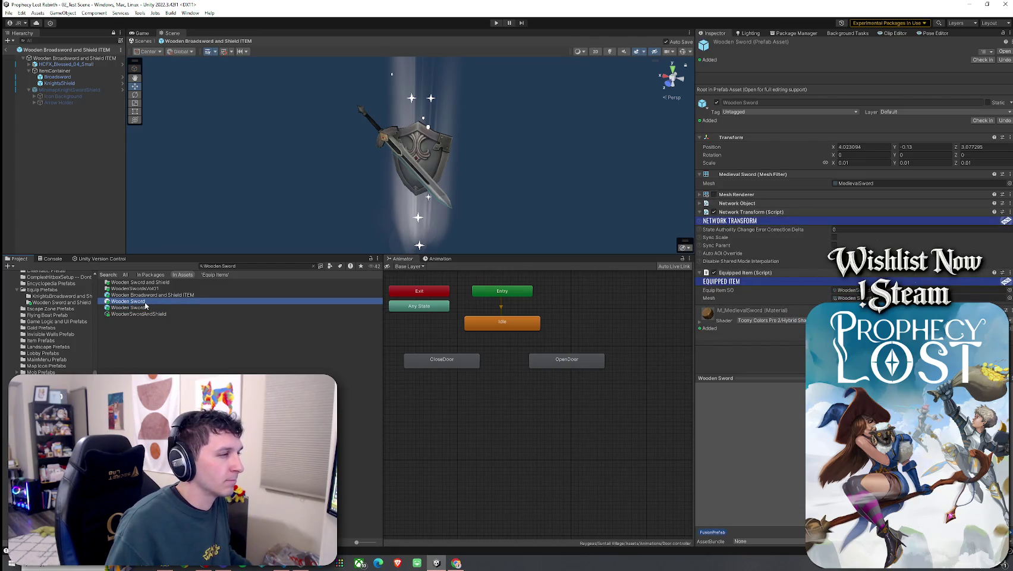
- Open the Wooden Sword prefab, return to the ITEM prefab, and select the Wooden Sword asset
double_click(146, 304)
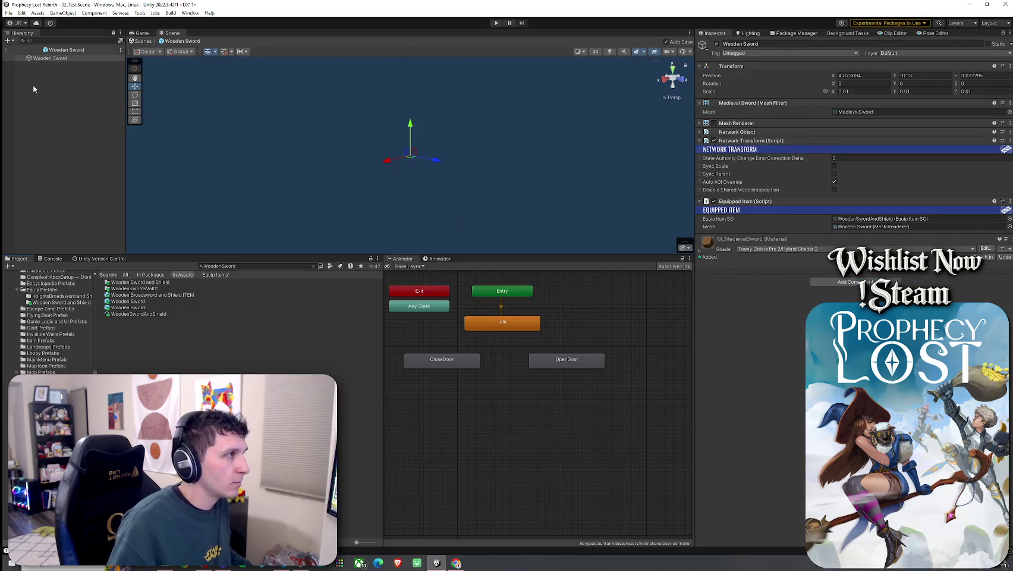
click(7, 51)
click(178, 295)
double_click(177, 296)
click(140, 302)
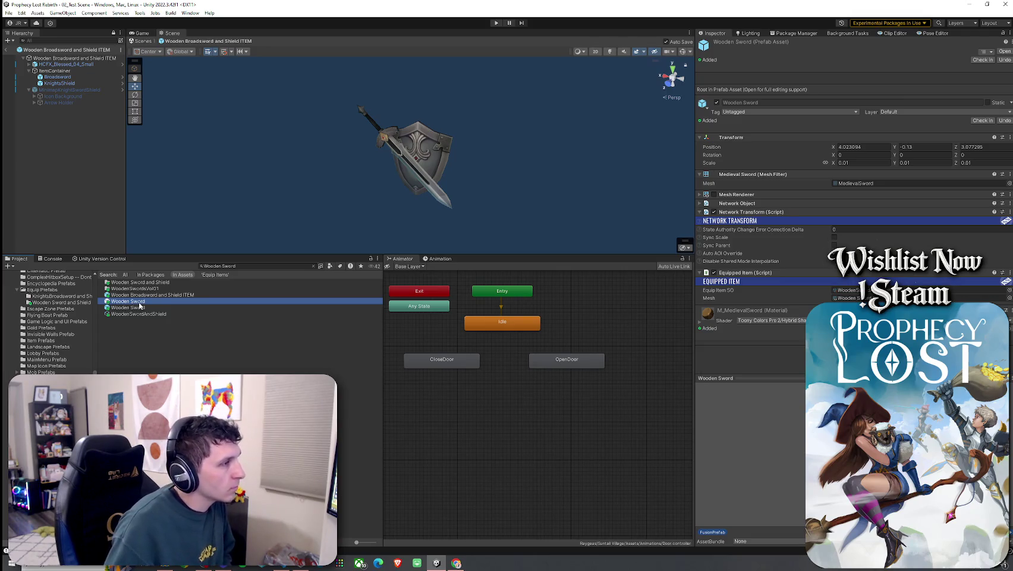
- Check the Broadsword's transform, then place a Wooden Sword instance under ItemContainer
drag(169, 311, 147, 300)
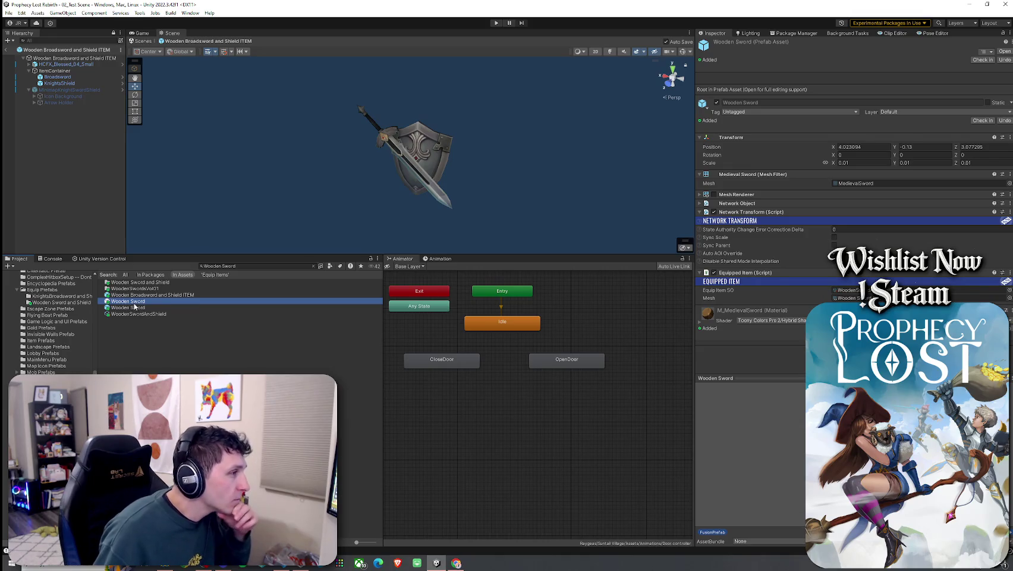
click(65, 77)
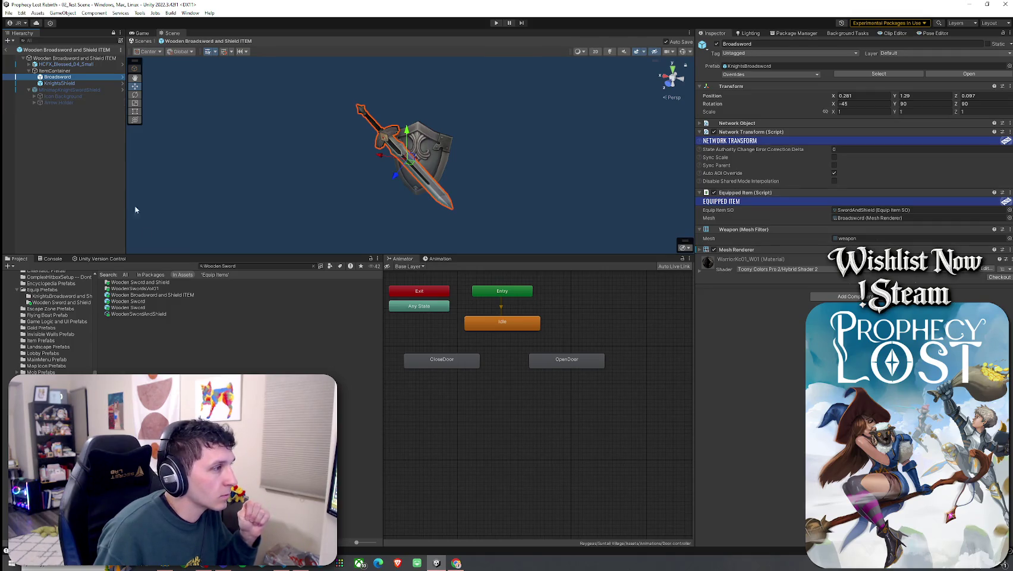
mouse_move(128, 300)
mouse_down()
mouse_move(85, 123)
mouse_move(65, 88)
mouse_up()
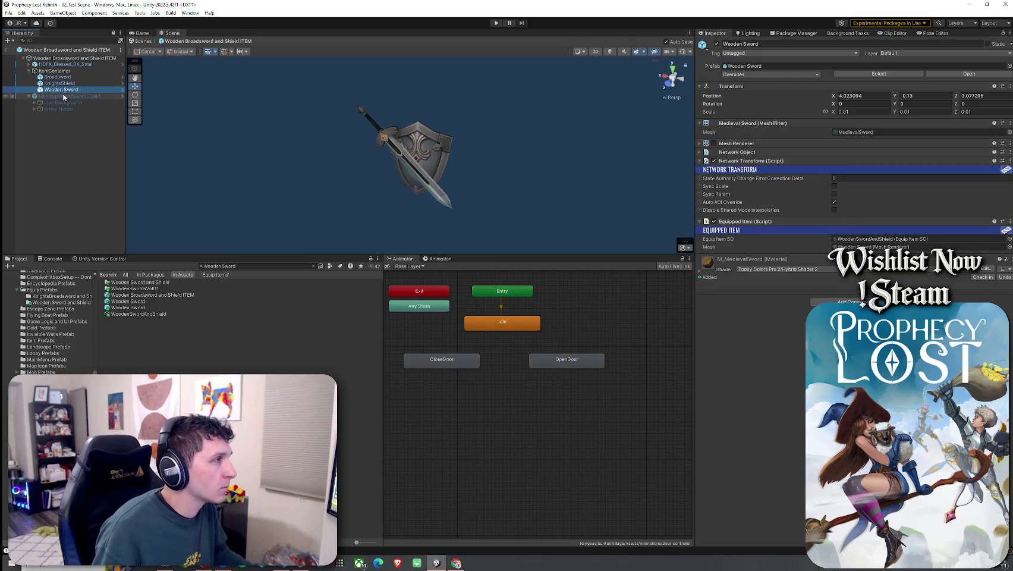
- Enable the Wooden Sword's mesh rendering and frame it in the scene, undoing a trial transform reset
click(714, 143)
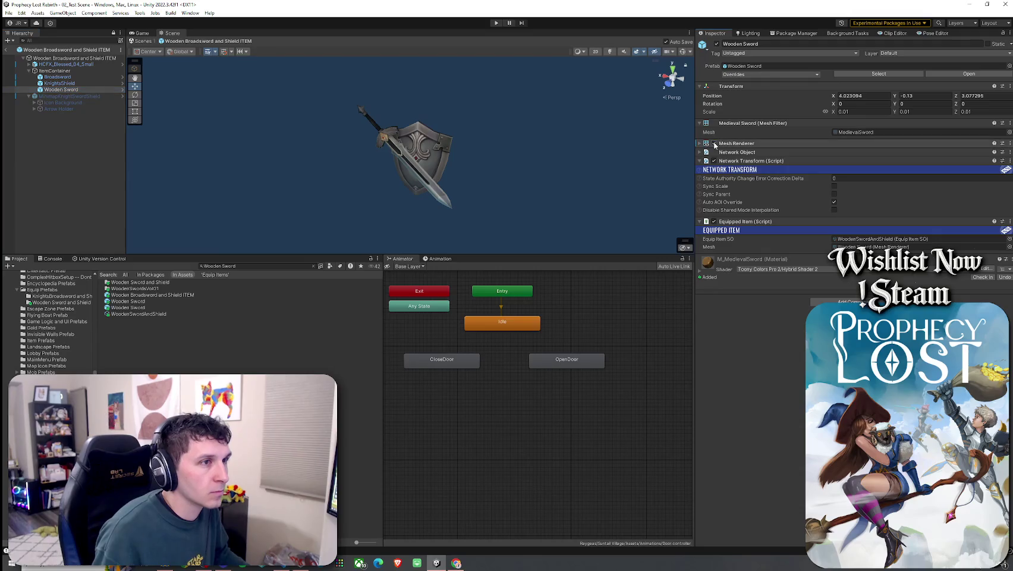
double_click(74, 89)
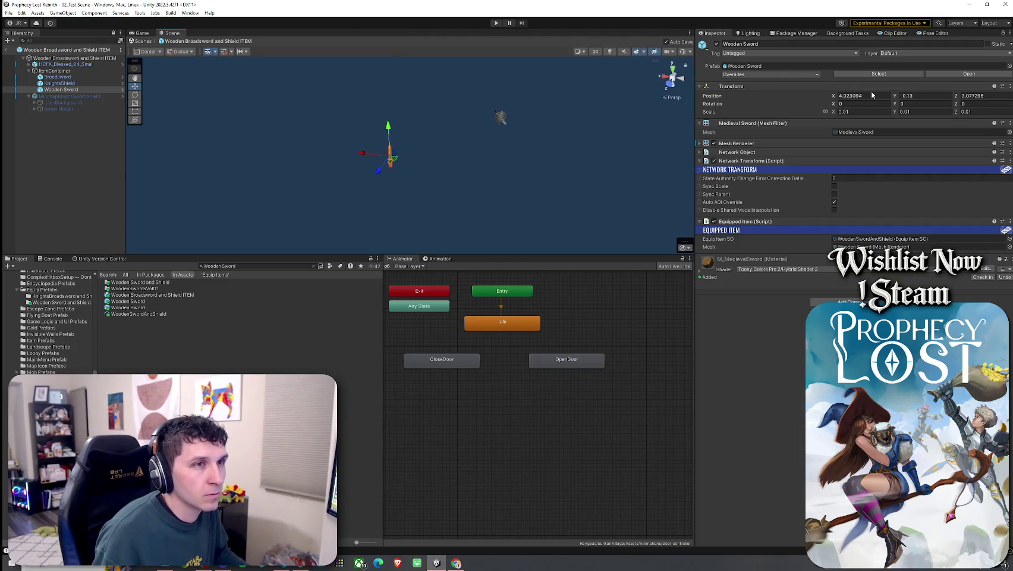
right_click(965, 86)
click(952, 95)
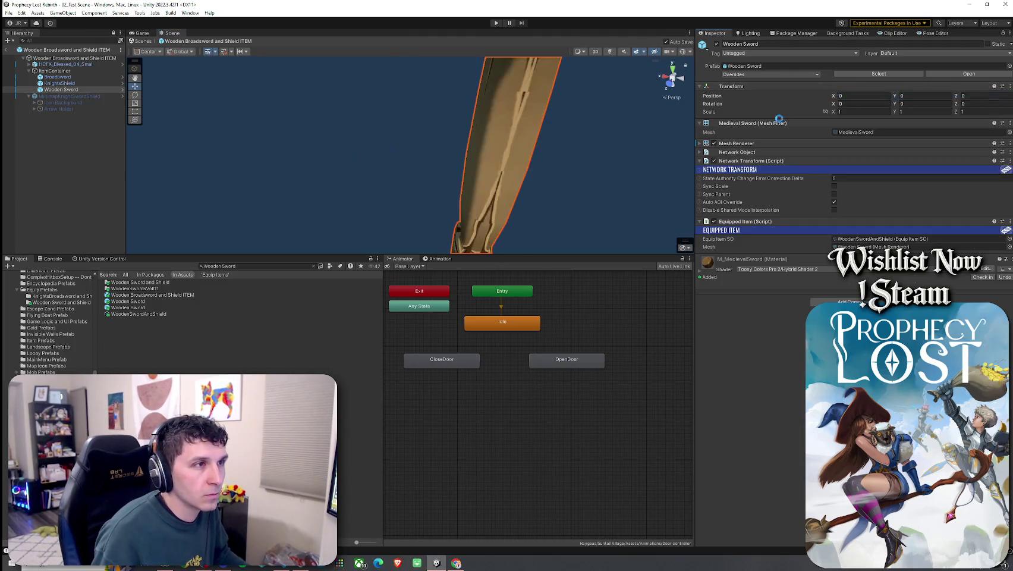
key(ctrl+z)
- Set the Wooden Sword's Position Y and Z to 0, then frame the Broadsword for comparison
click(929, 96)
text(0)
click(981, 95)
text(0)
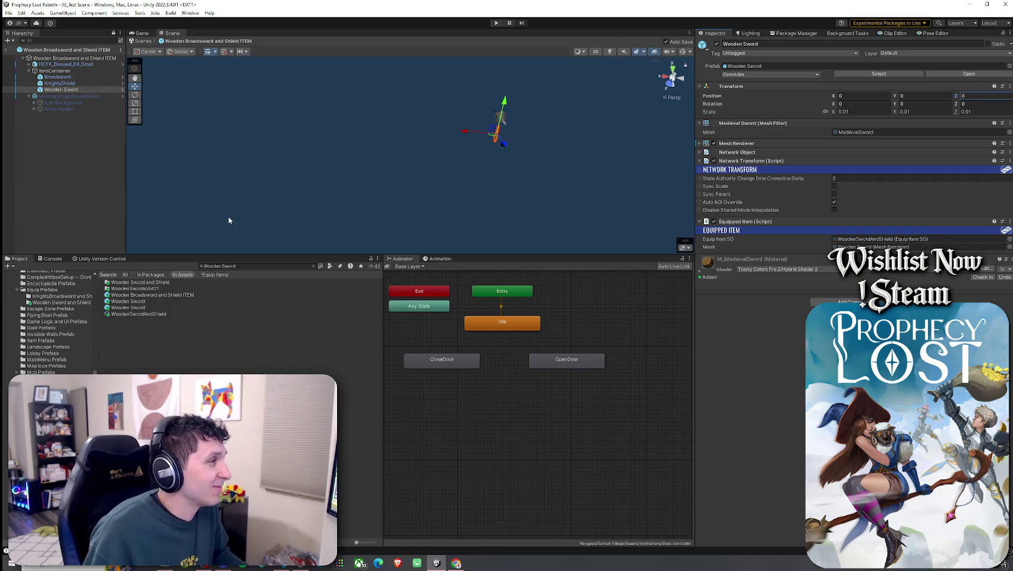
click(66, 77)
double_click(66, 77)
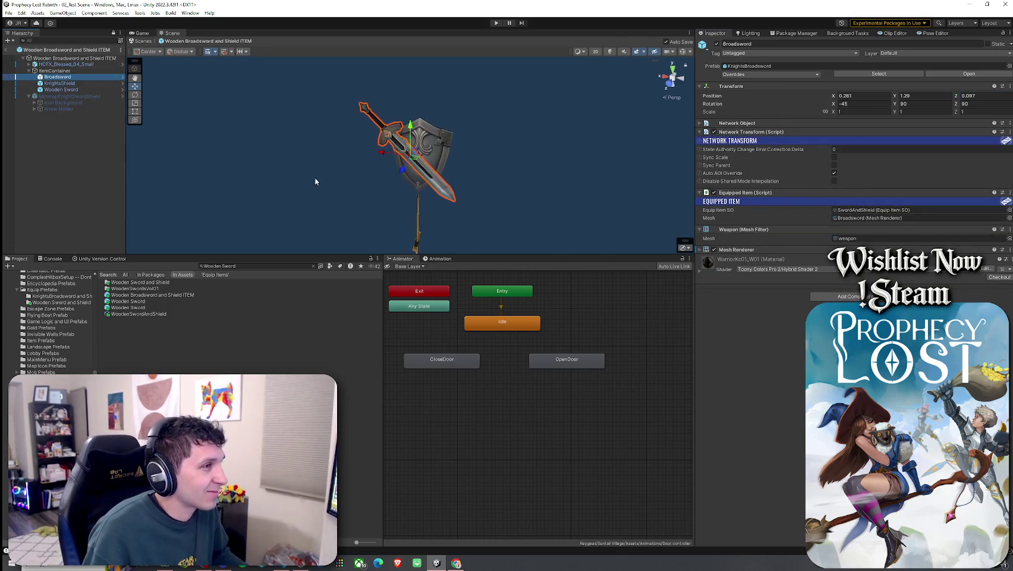
- Paste the Broadsword's X position 0.281 into the Wooden Sword's Position X
click(63, 90)
mouse_move(357, 188)
mouse_down()
mouse_move(470, 208)
mouse_move(380, 226)
mouse_move(436, 211)
mouse_move(428, 196)
mouse_up()
mouse_move(419, 157)
mouse_down()
mouse_move(419, 87)
mouse_move(337, 86)
mouse_up()
click(89, 77)
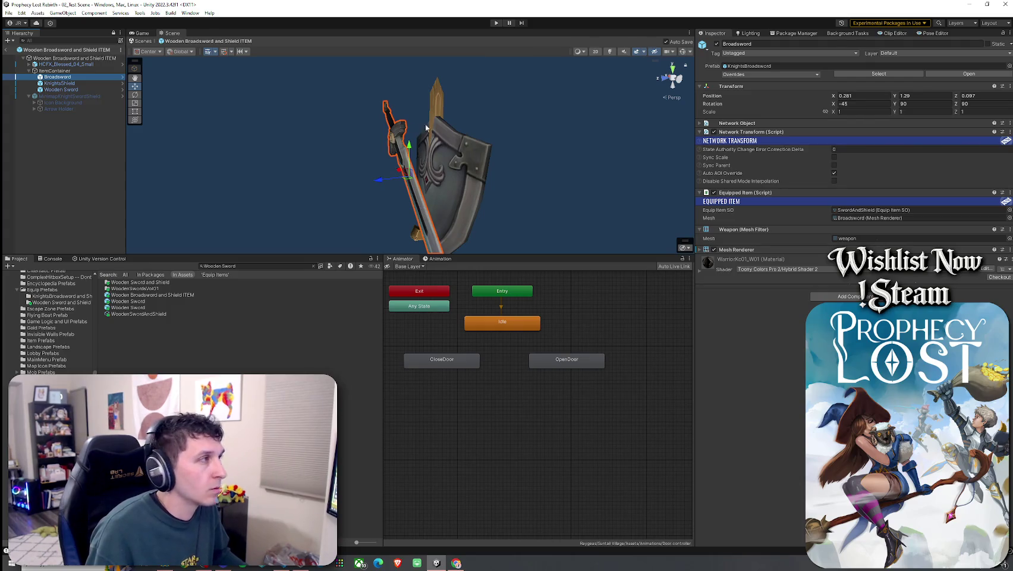
click(71, 89)
click(852, 96)
text(0.281)
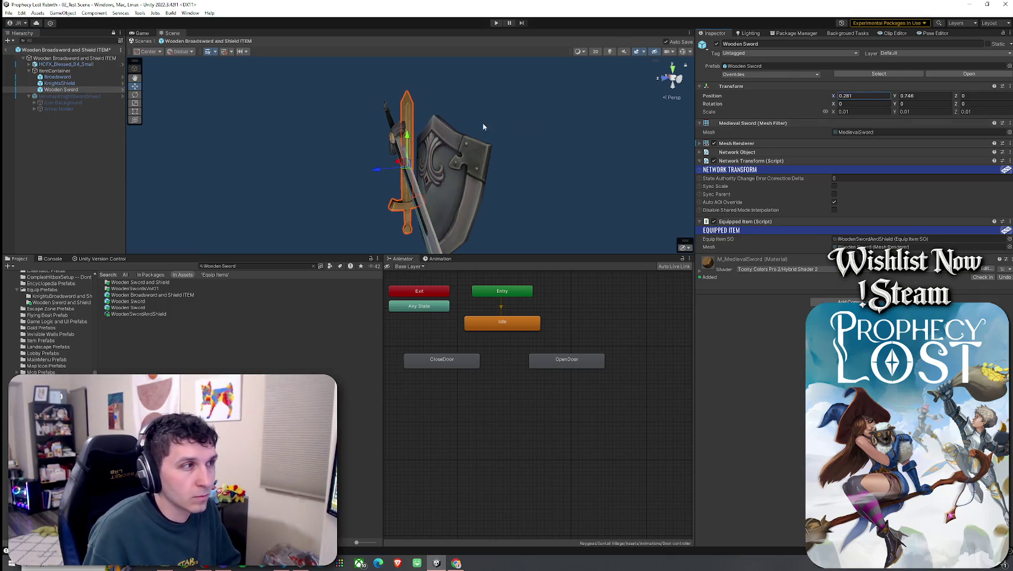
- Set the Wooden Sword's Position Y to 1.29 and Z to 0.097, matching the Broadsword
click(57, 76)
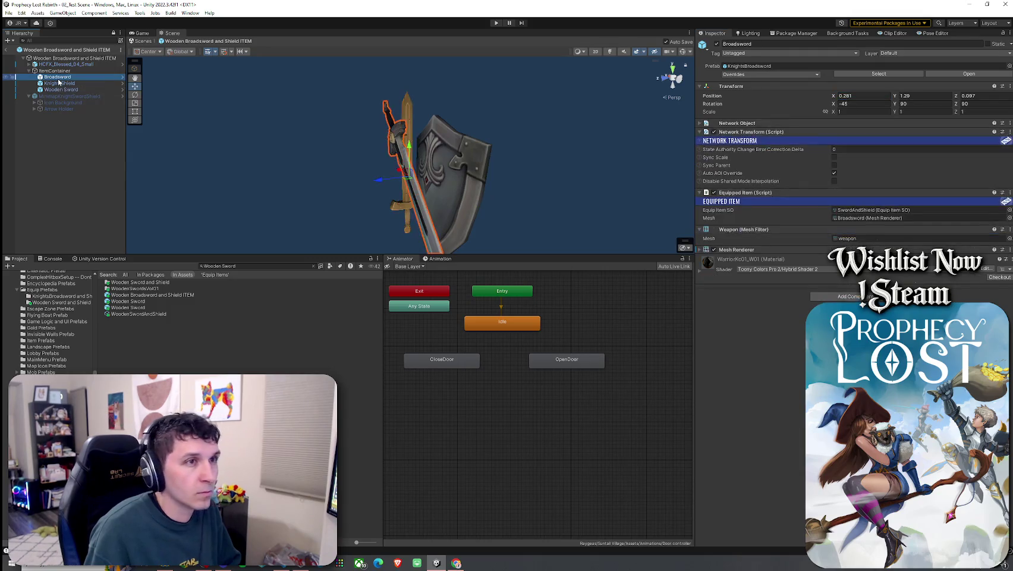
click(60, 89)
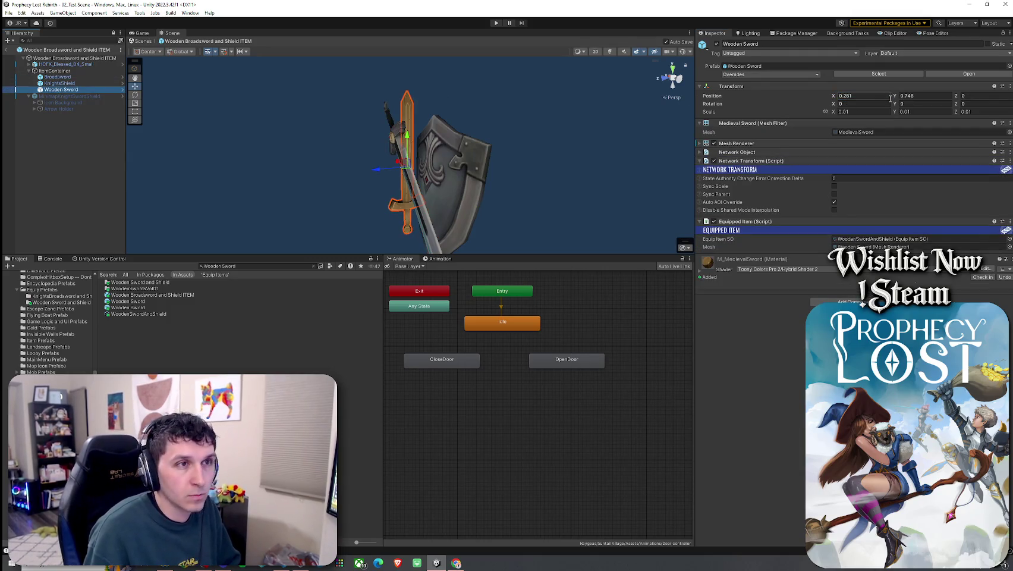
click(924, 96)
text(1.29)
click(83, 77)
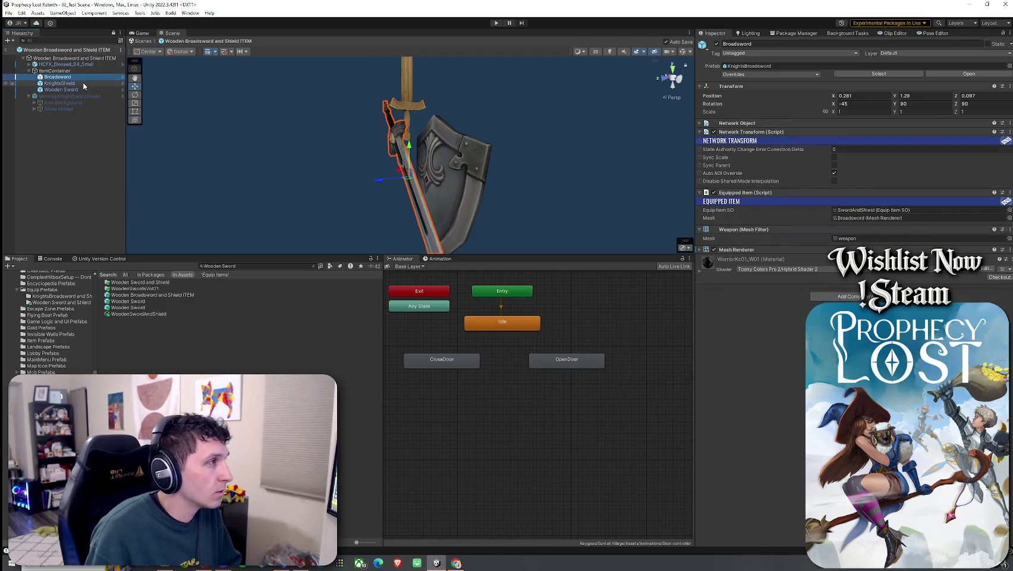
click(82, 84)
click(82, 89)
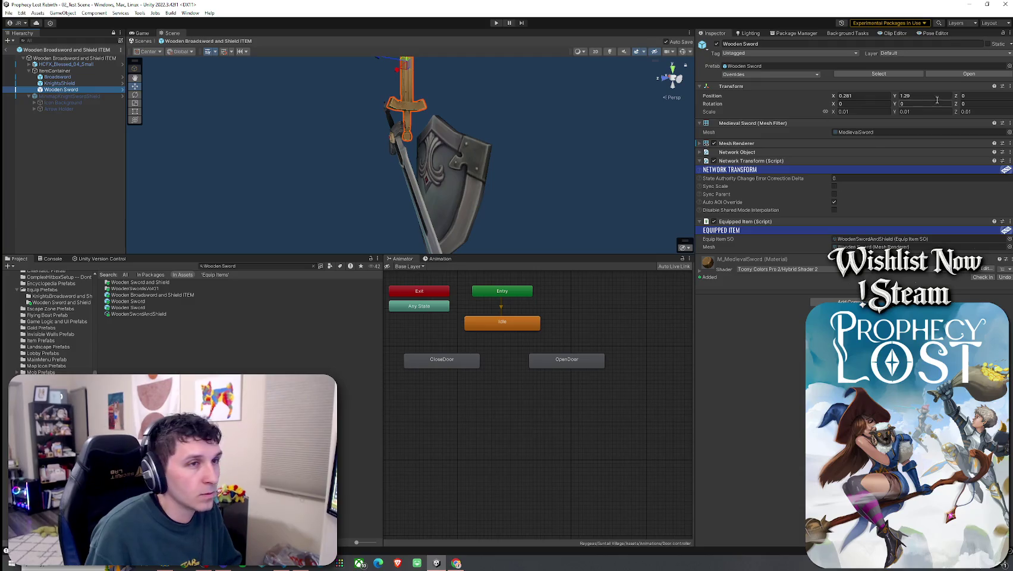
click(975, 96)
text(97)
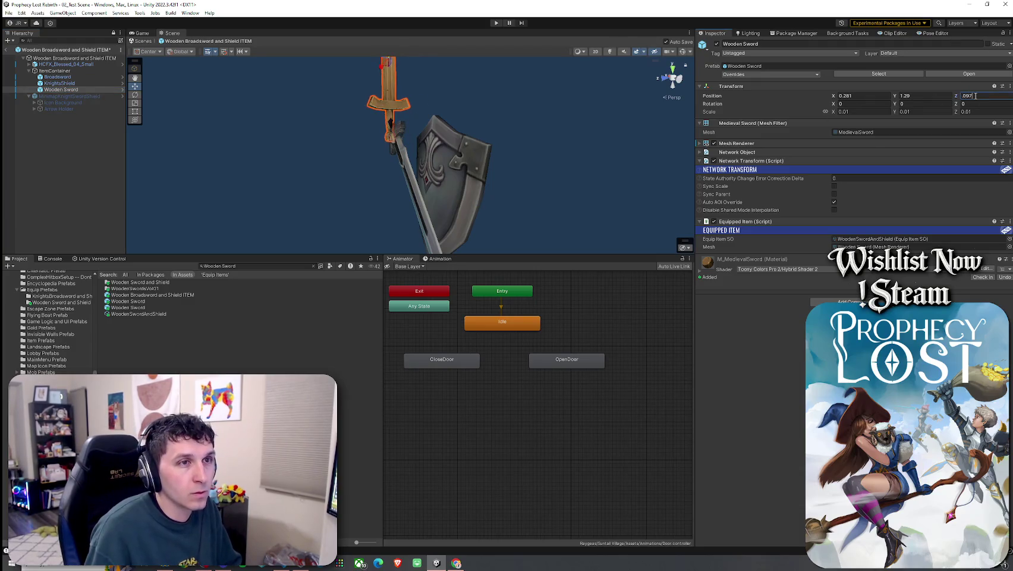
click(58, 76)
- Give the Wooden Sword an initial rotation of -45, 90, 90 based on the Broadsword's values
click(861, 113)
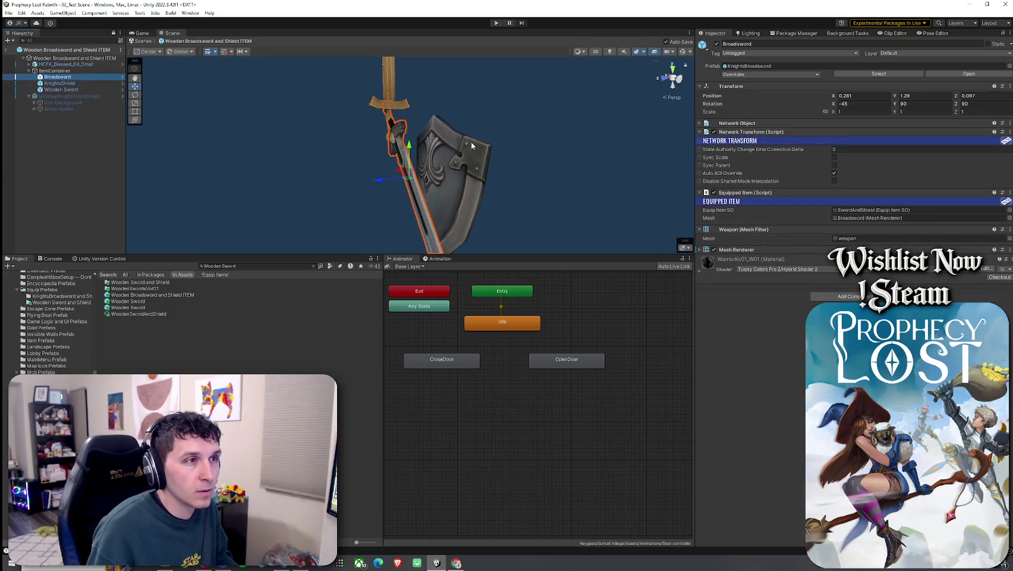
click(64, 90)
click(845, 103)
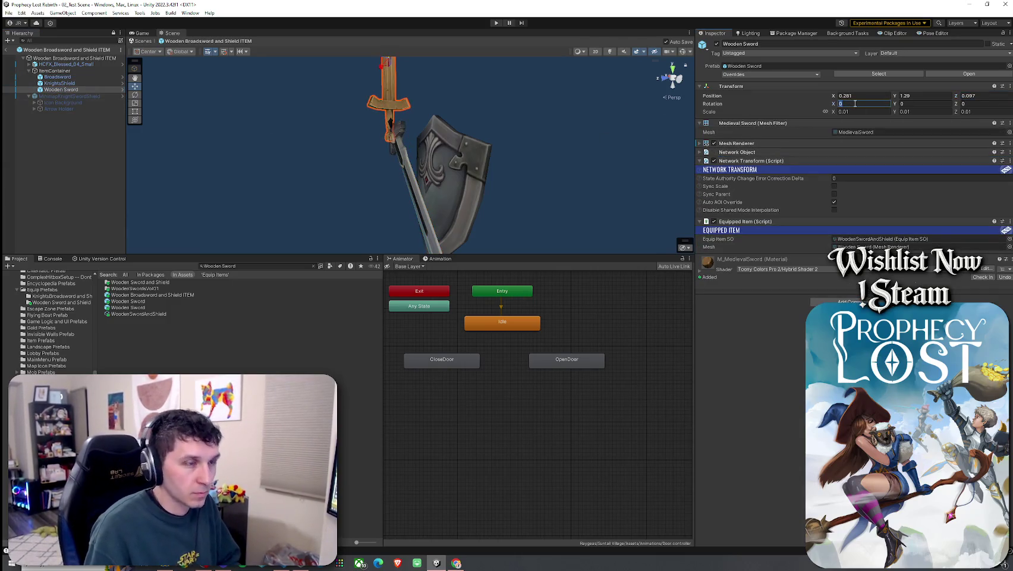
text(-45)
click(906, 104)
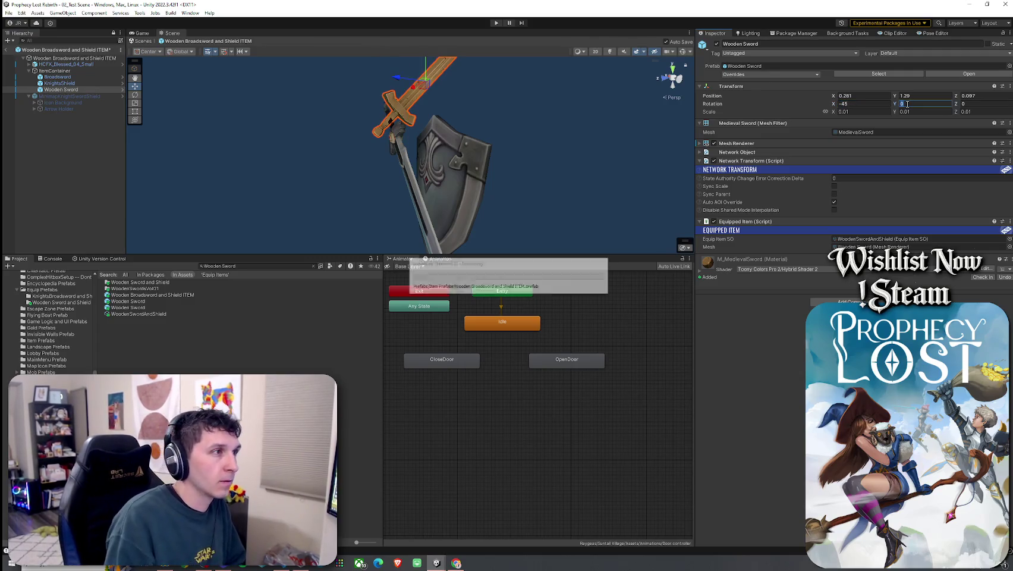
text(90)
click(979, 104)
text(90)
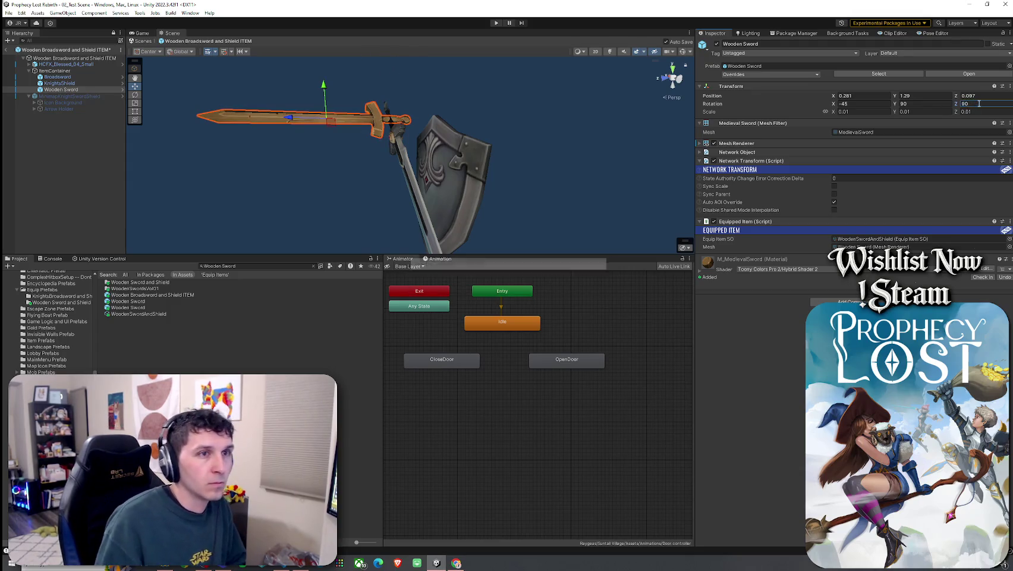
mouse_move(447, 131)
mouse_down()
mouse_move(595, 121)
mouse_move(581, 115)
mouse_up()
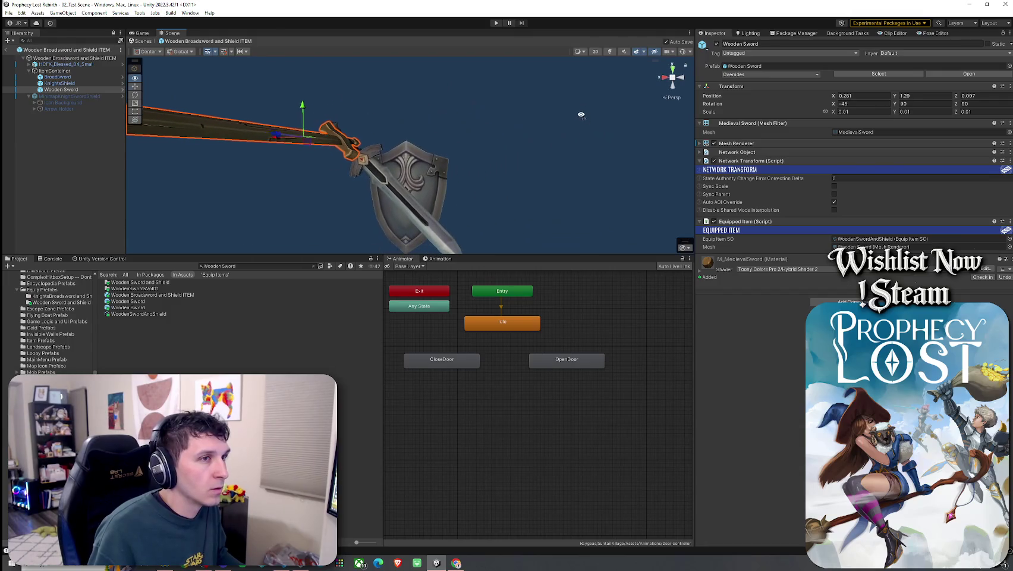
- Refine the Wooden Sword's rotation to 45, 90, -180 so the blade aligns with the broadsword
click(856, 104)
text(0)
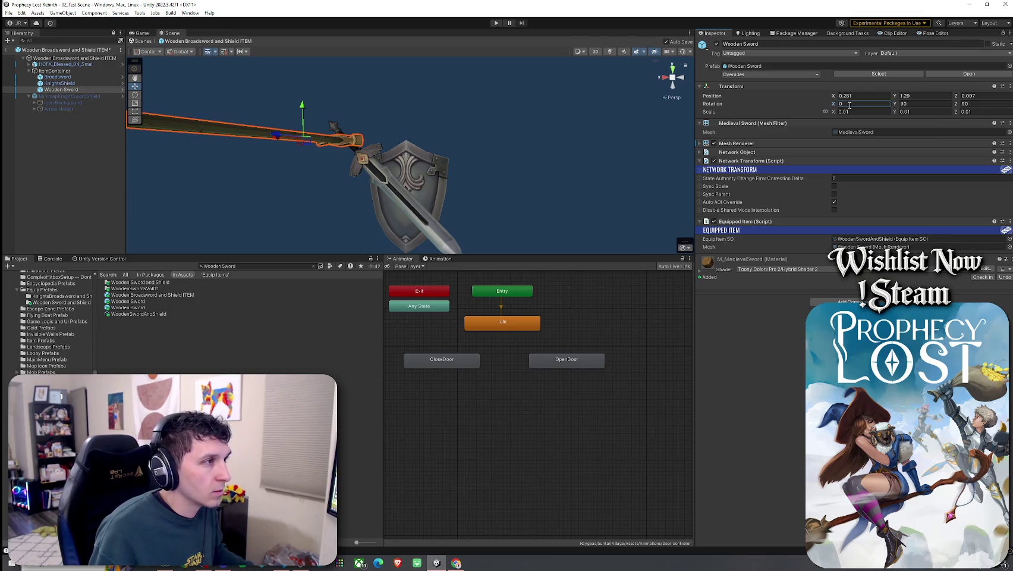
key(BackSpace)
text(-45)
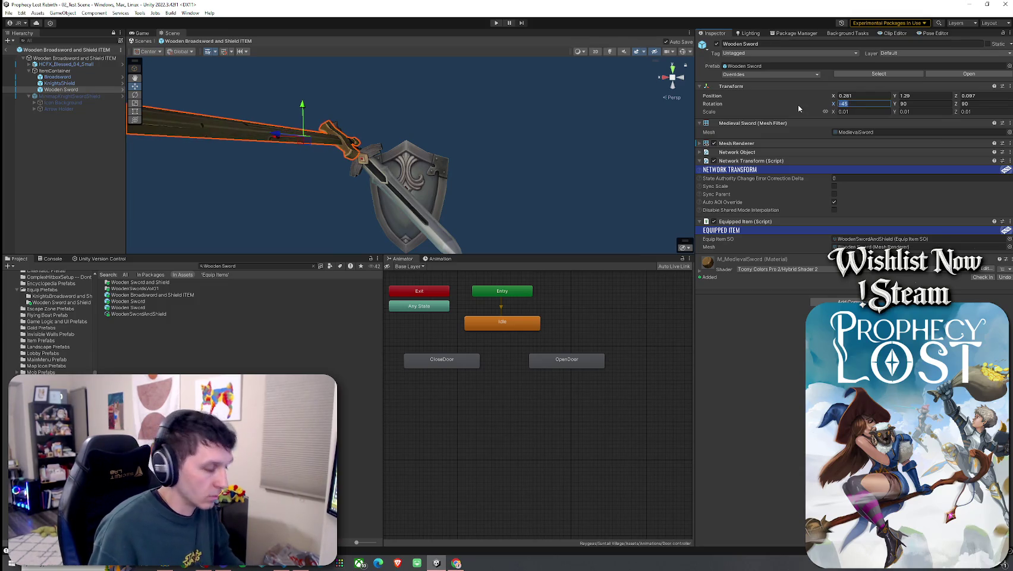
key(Home)
key(Delete)
mouse_move(895, 104)
mouse_down()
mouse_move(874, 107)
mouse_move(955, 104)
mouse_move(681, 115)
mouse_move(635, 128)
mouse_up()
text(90)
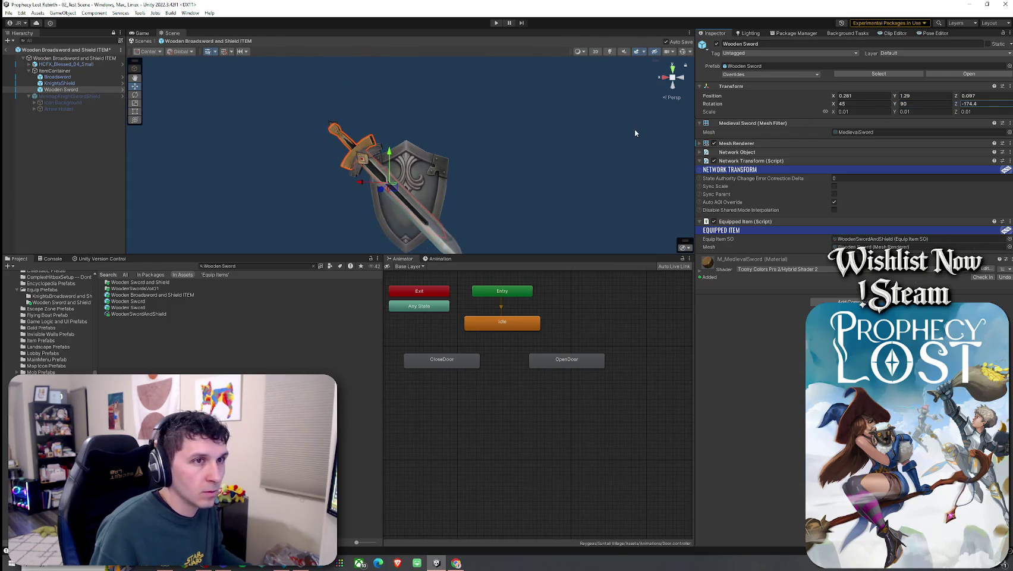
click(985, 105)
text(-180)
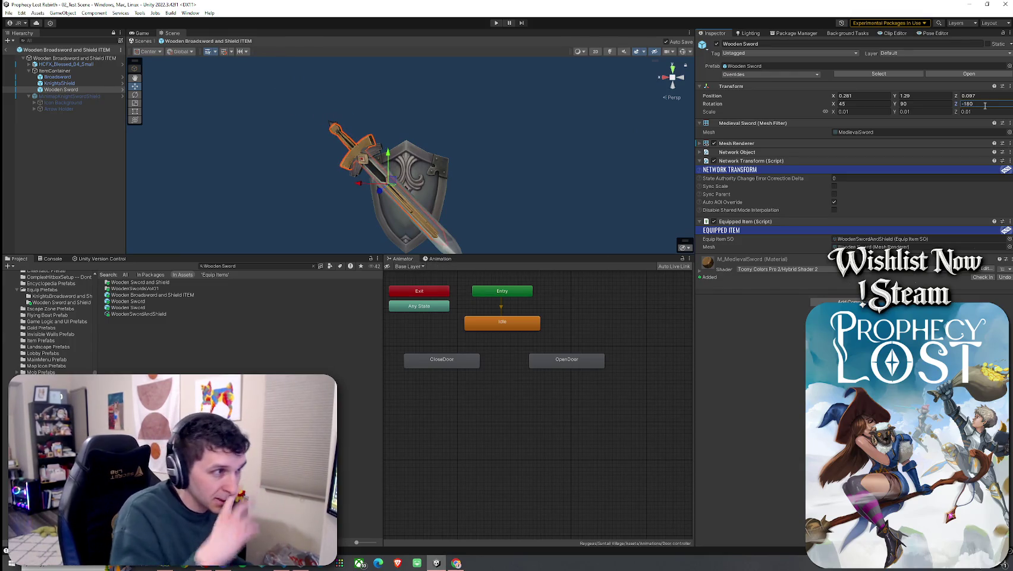
- Toggle the Broadsword off and back on to compare it with the Wooden Sword
click(72, 77)
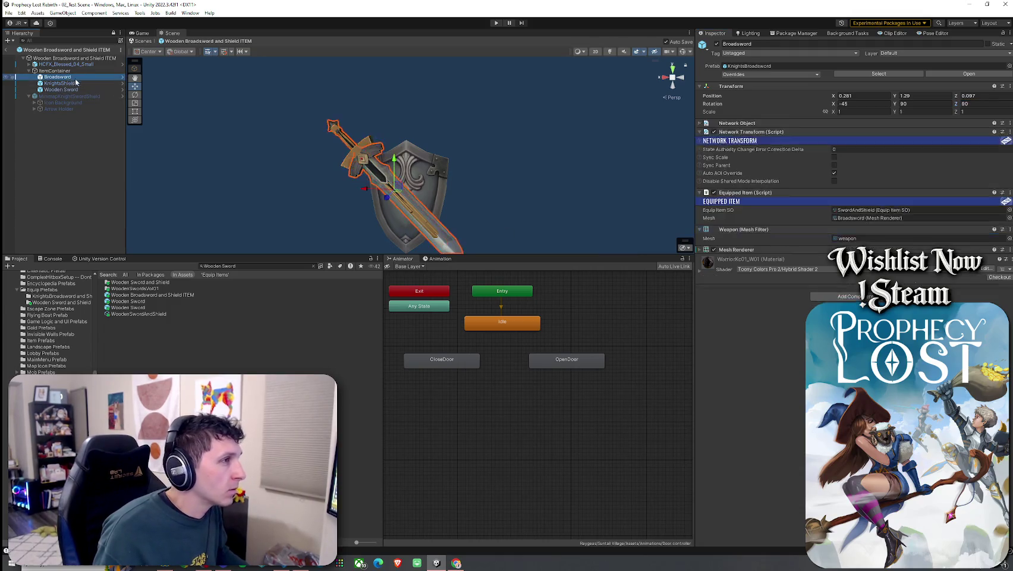
click(717, 45)
click(717, 45)
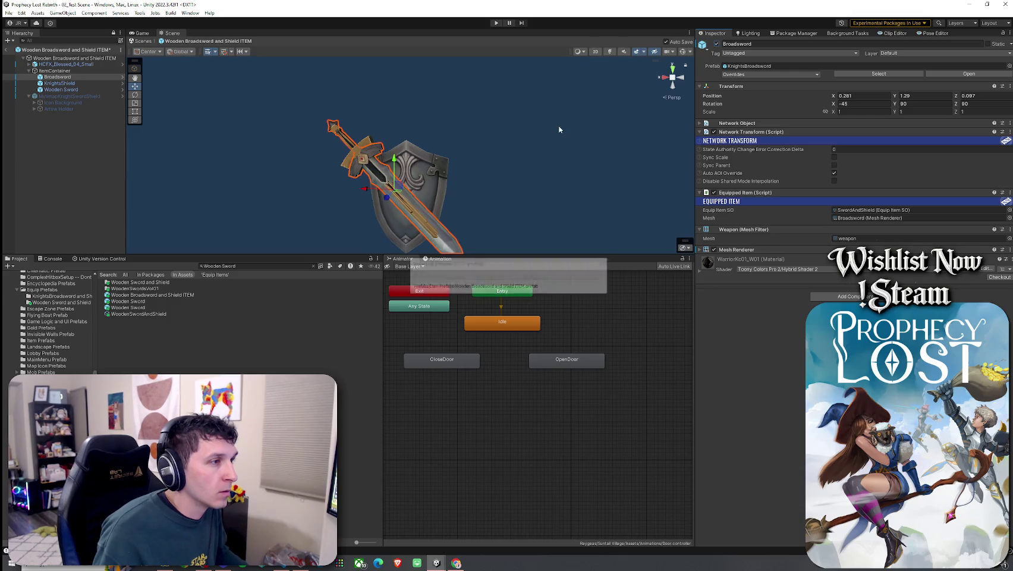